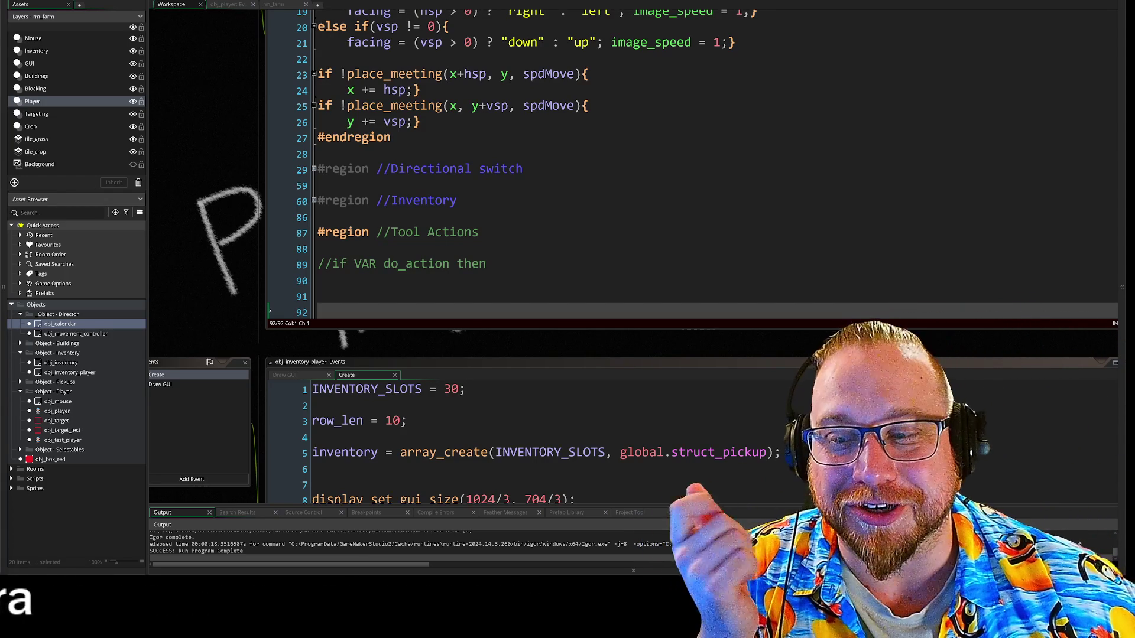
Step: Review the player's area in the rm_farm room, then return to the code and move the game window aside
click(280, 8)
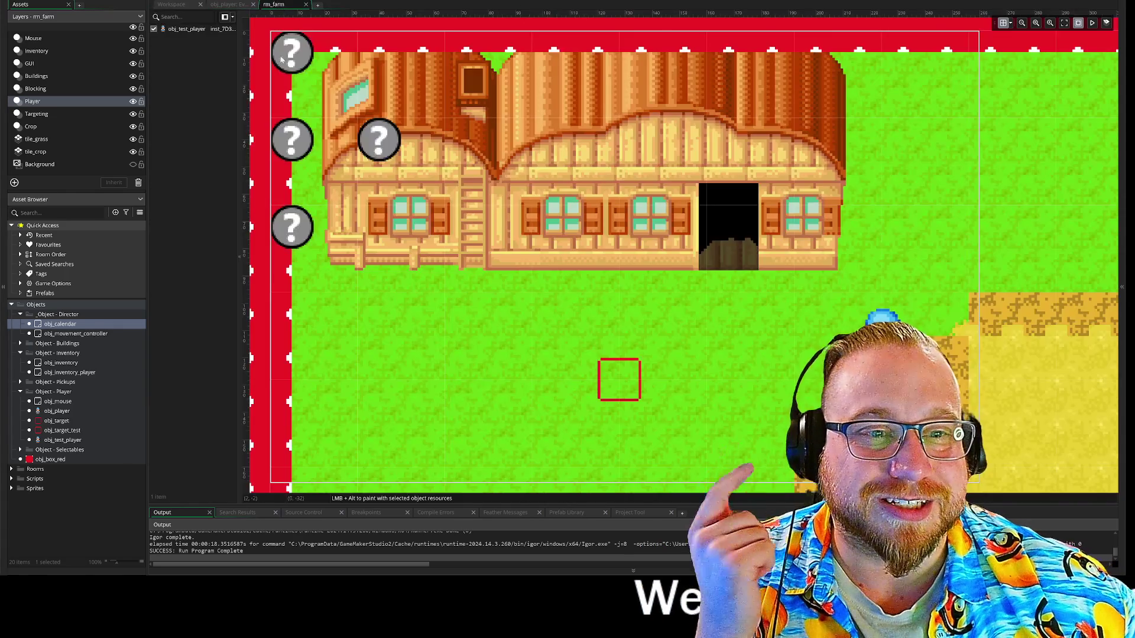
scroll(707, 321, down, 3)
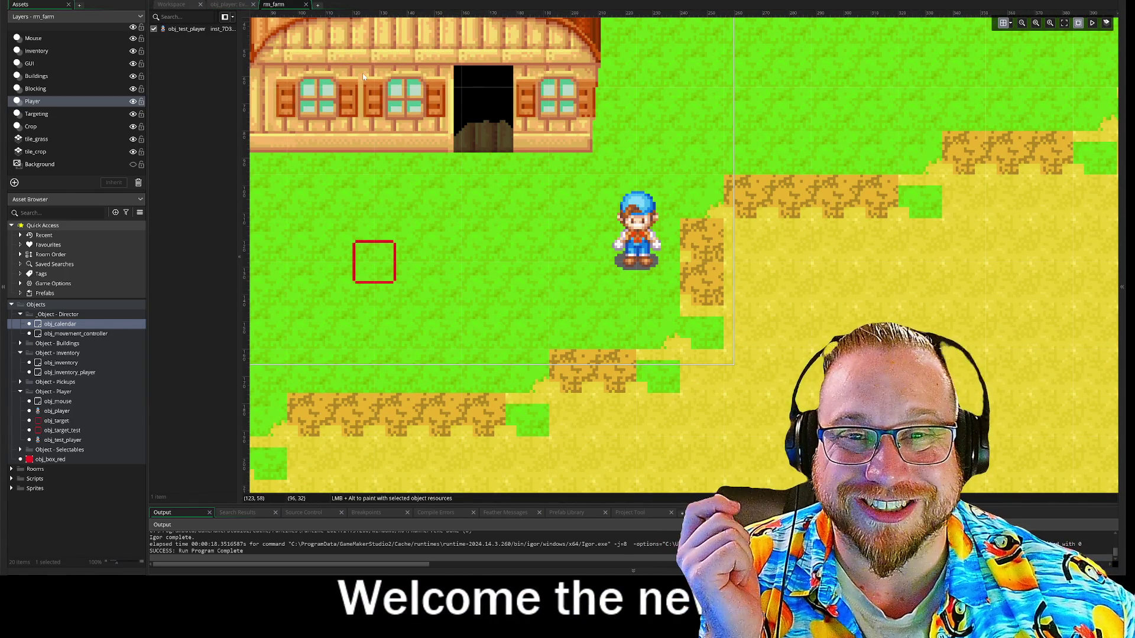
click(182, 7)
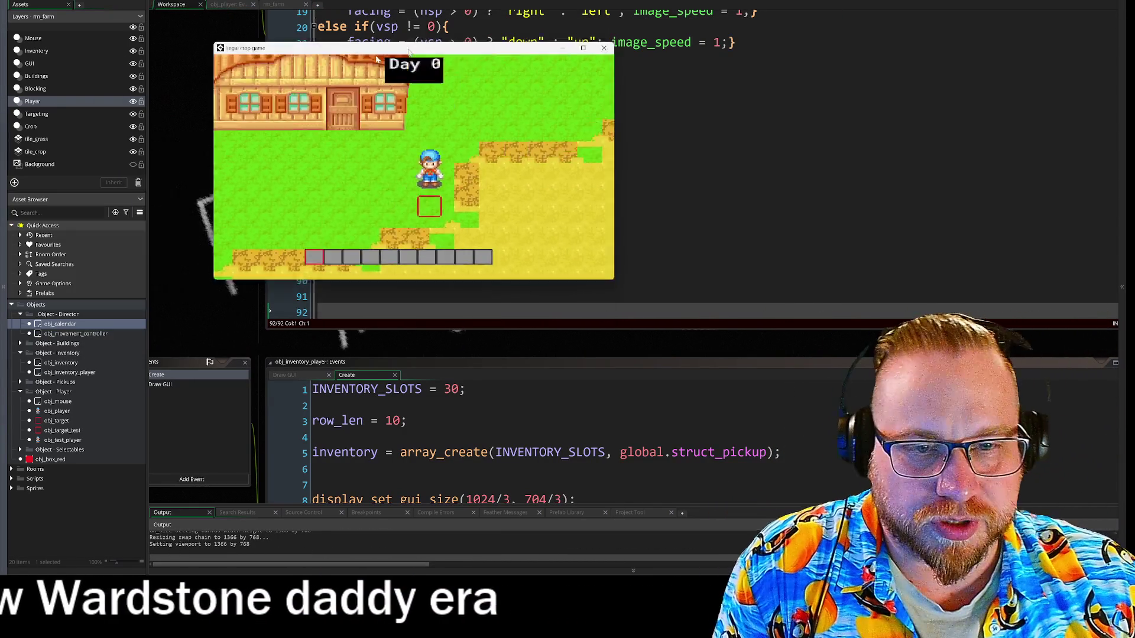
drag(409, 52, 337, 55)
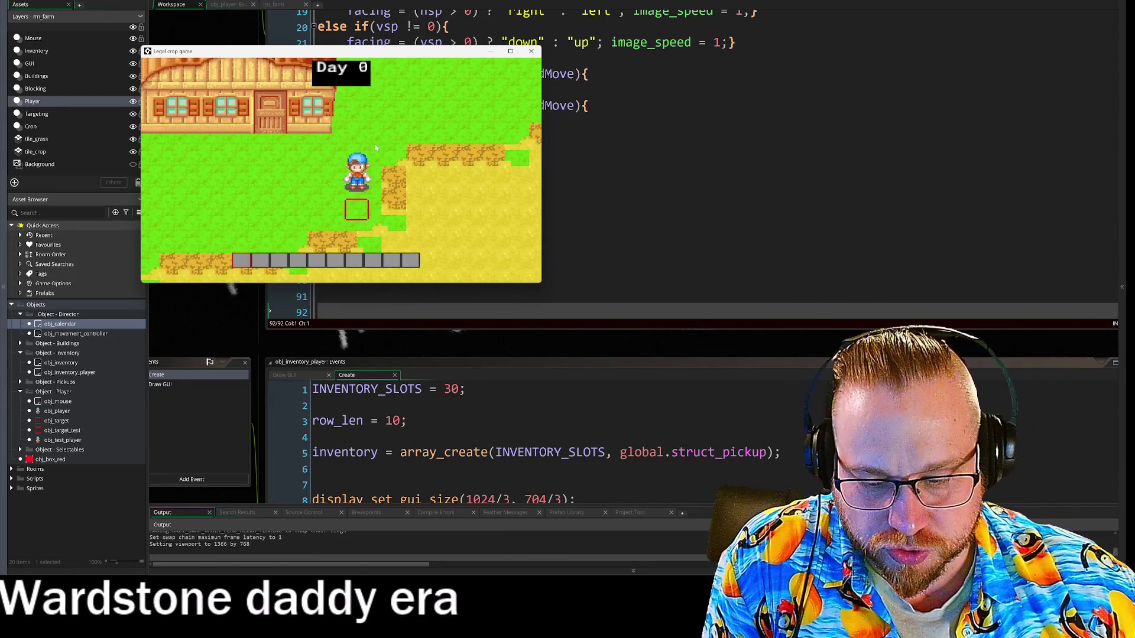
Step: Walk the player around with WASD to test movement and facing
key(s)
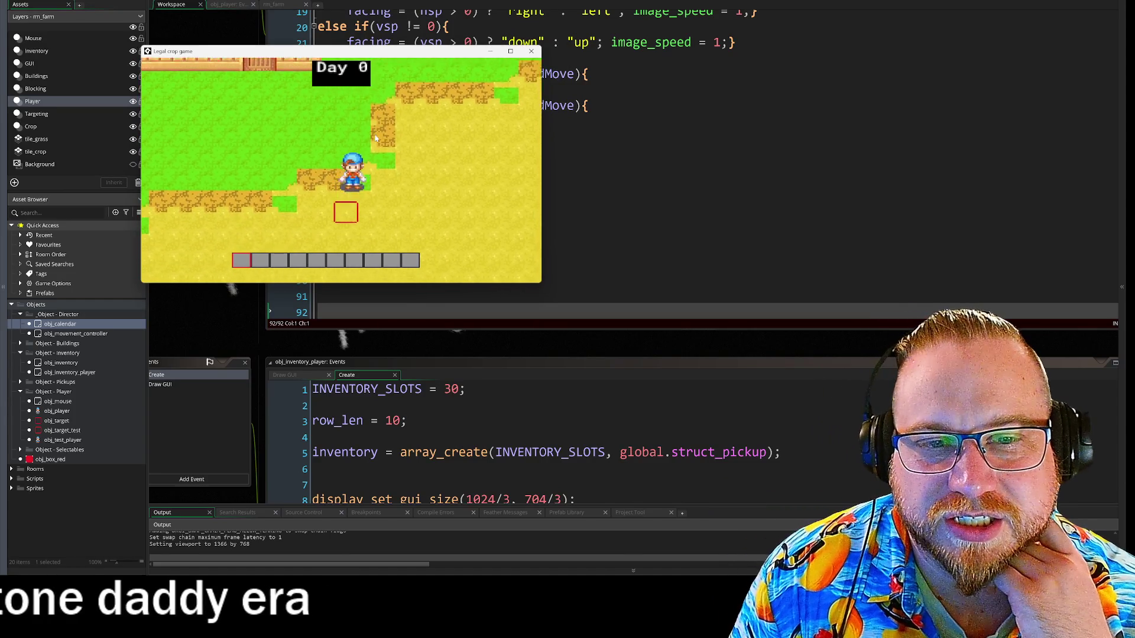
key(w)
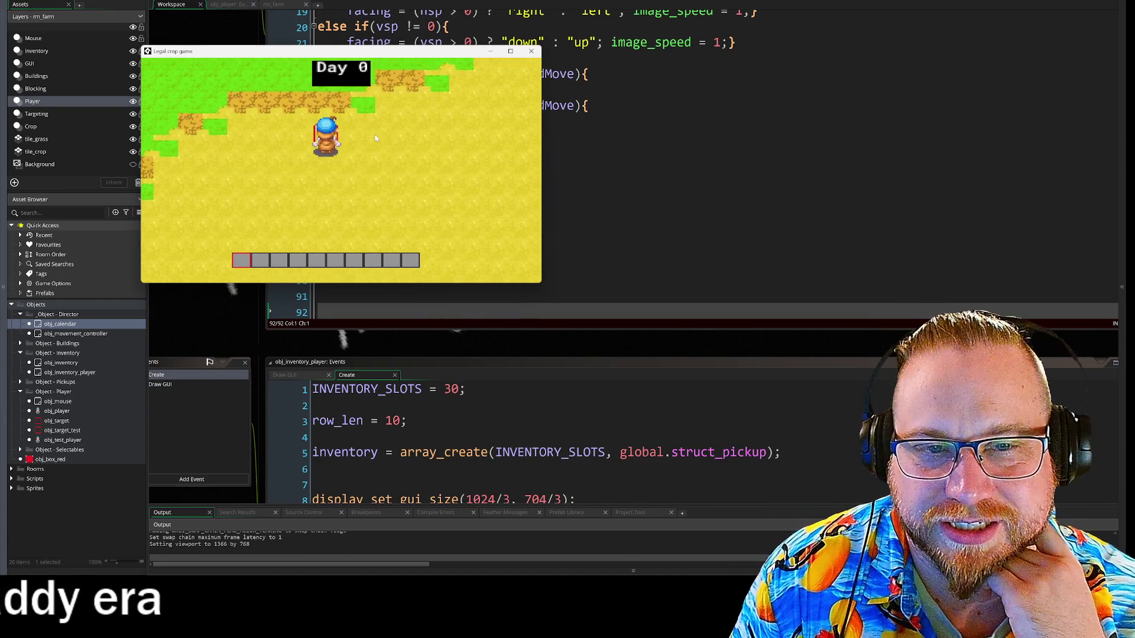
key(a)
key(d)
key(s)
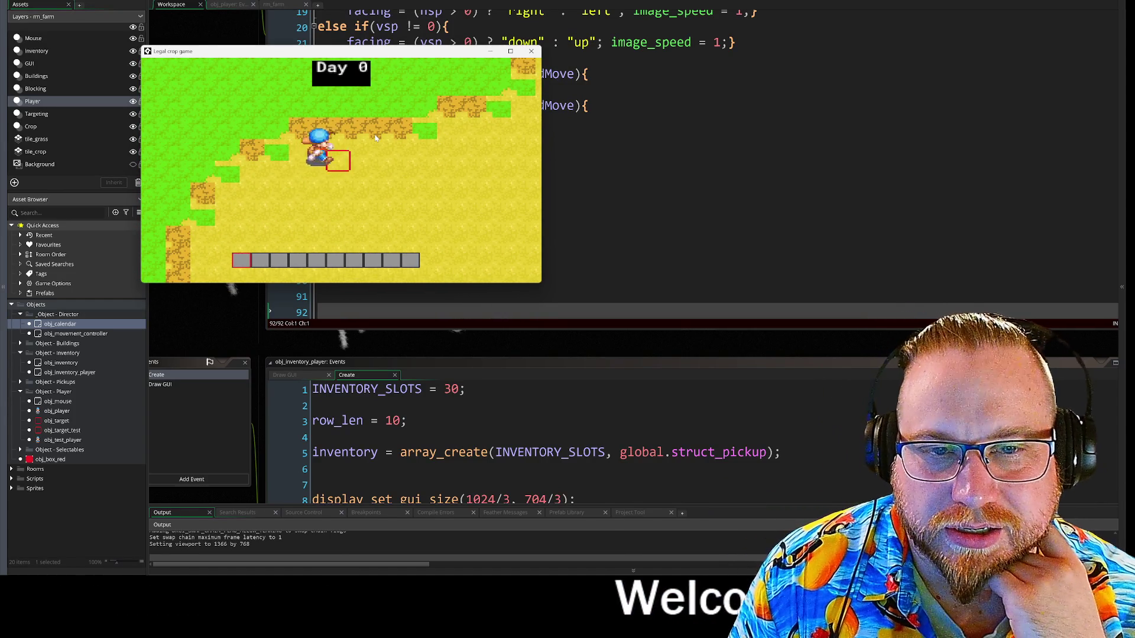
key(d)
key(a)
key(s)
key(s)
key(d)
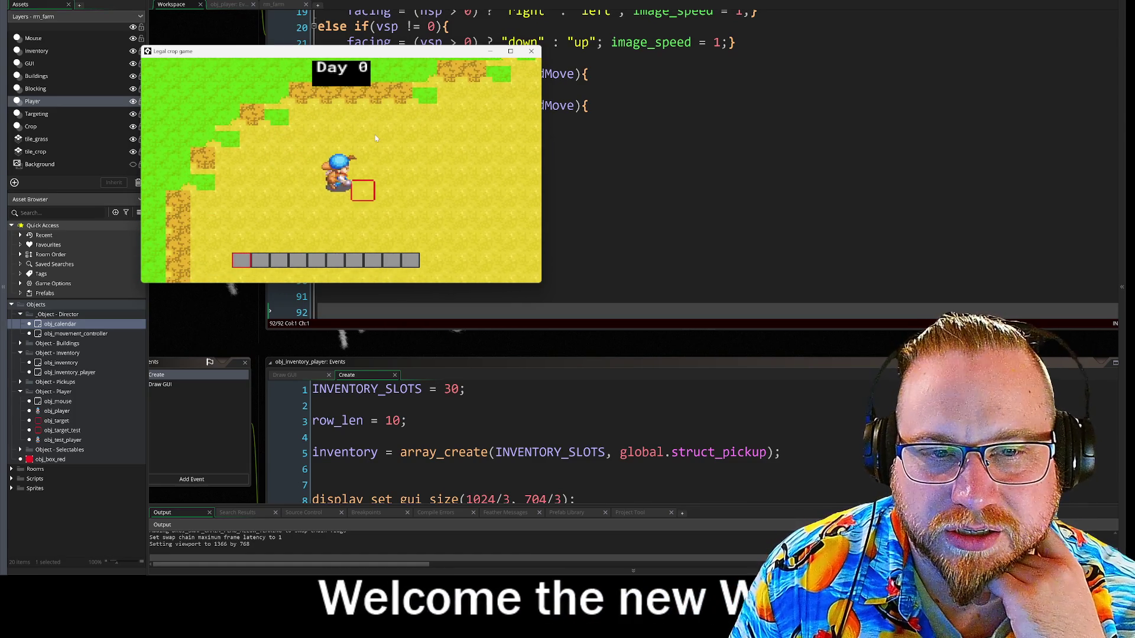
key(a)
Step: Check which side the target box follows the player on, then close the game
key(d)
key(a)
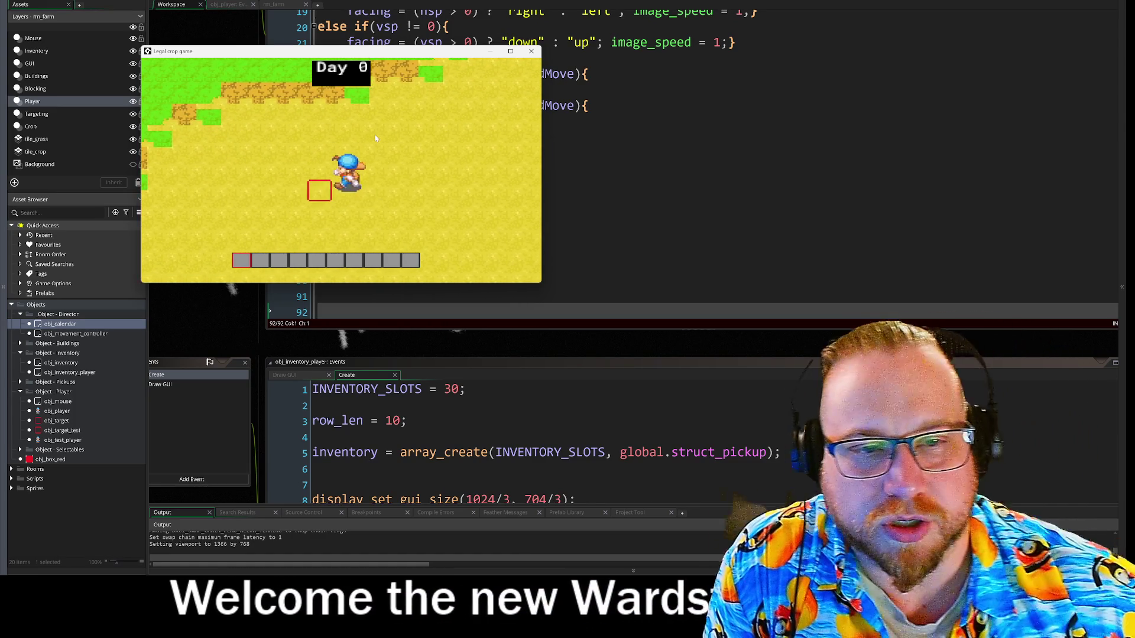
key(w)
key(d)
key(a)
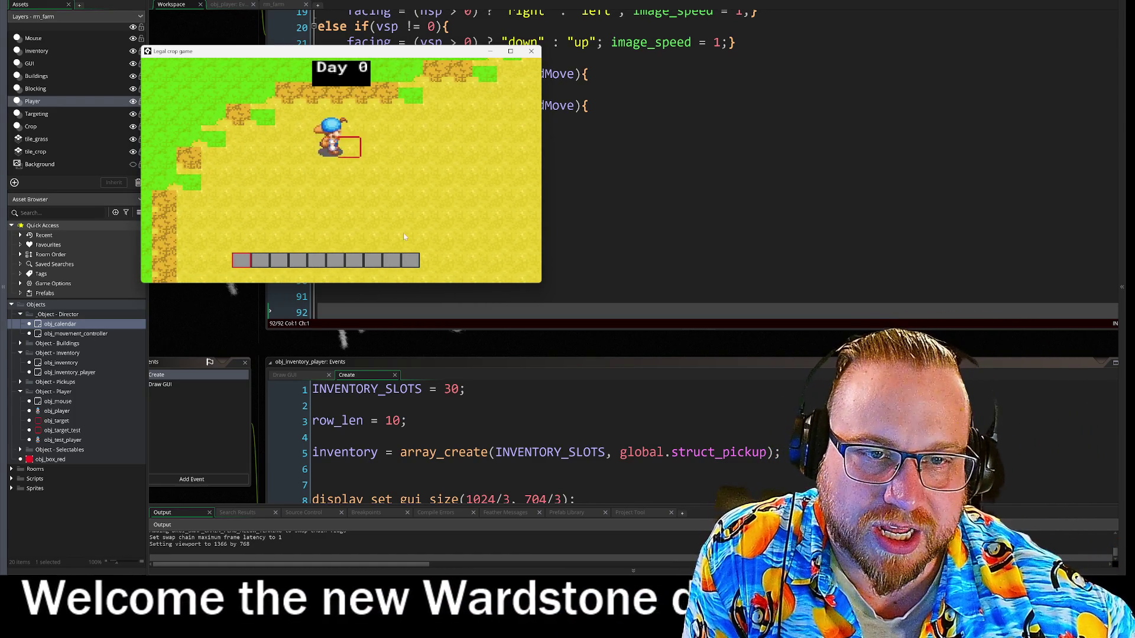
key(d)
key(a)
key(d)
key(w)
key(w)
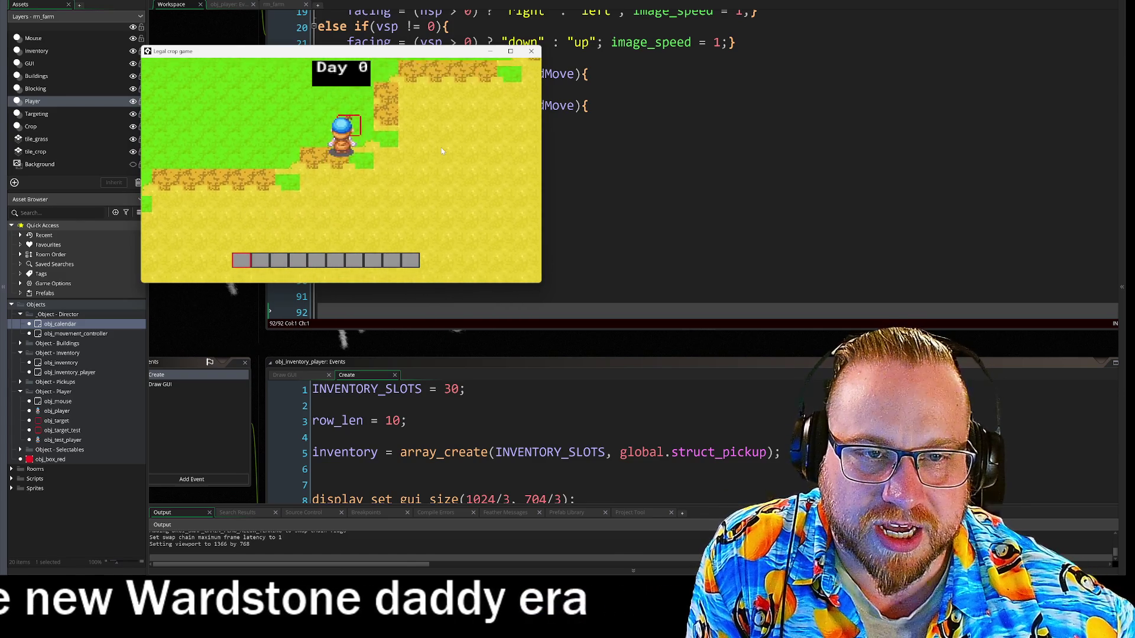
key(d)
key(s)
key(d)
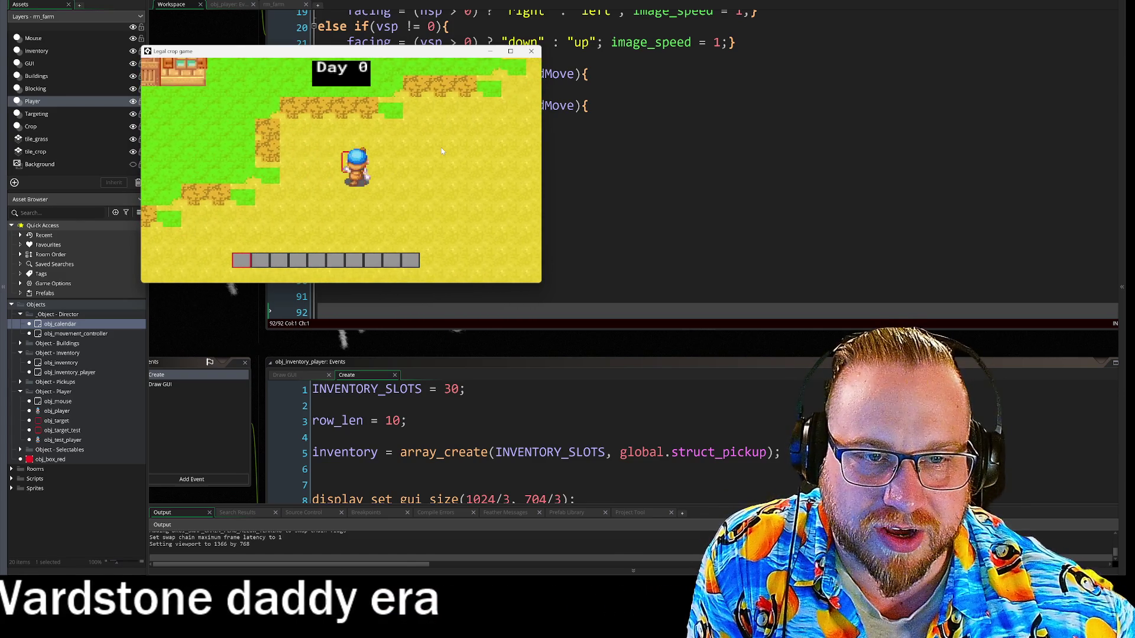
click(530, 51)
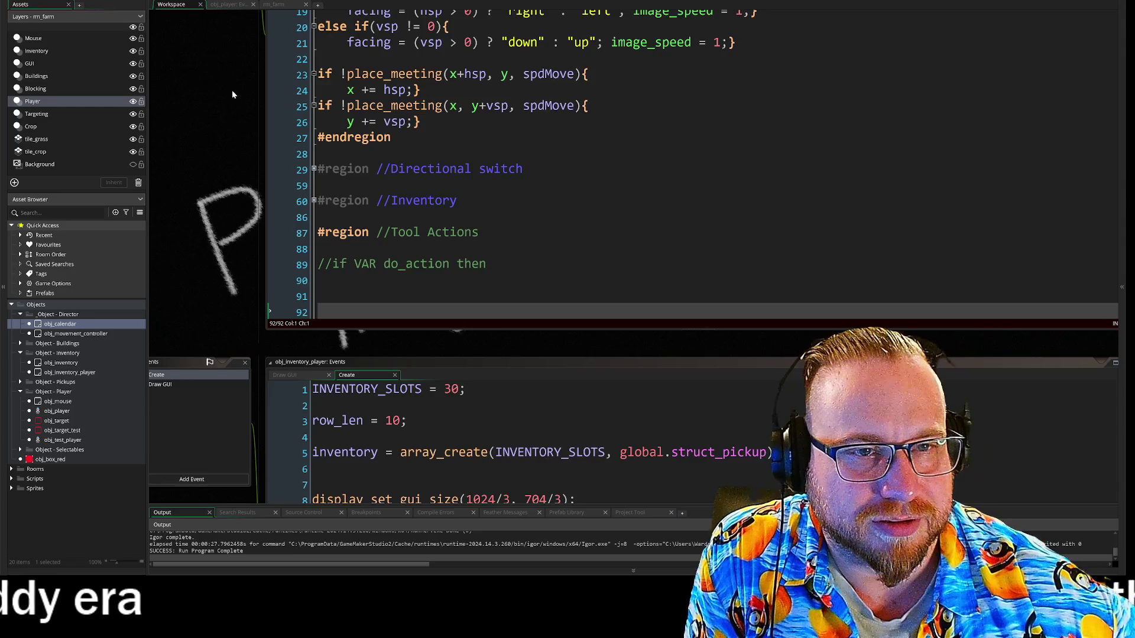
Step: Bring the facing checks on lines 18–21 of the player Step code into view
scroll(231, 94, up, 5)
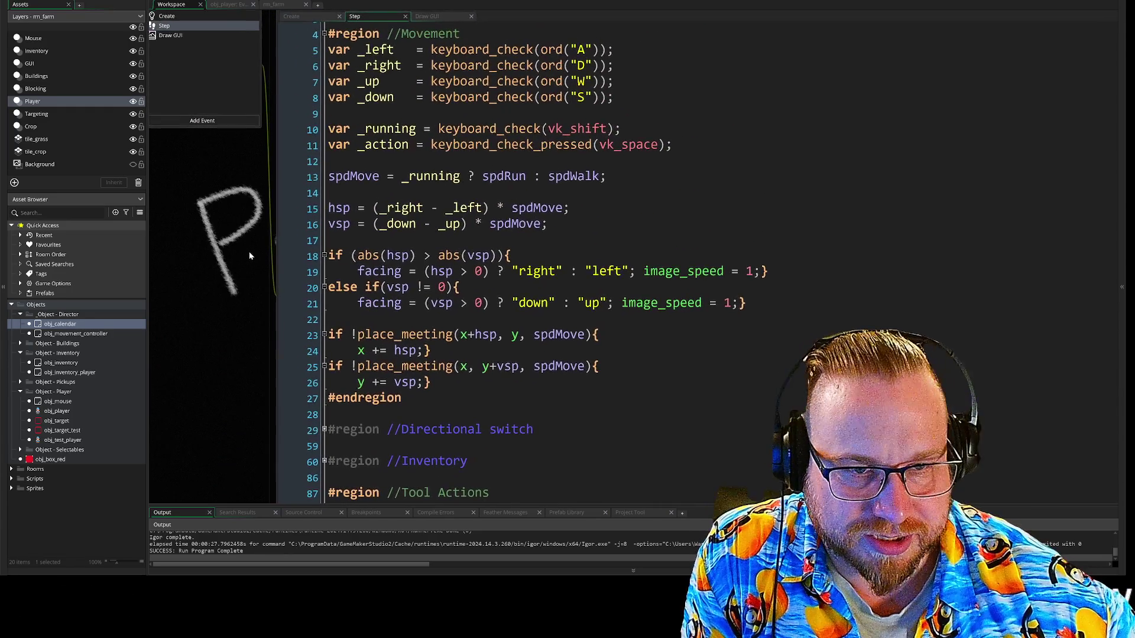
mouse_move(249, 251)
mouse_down()
mouse_move(205, 251)
mouse_move(326, 221)
mouse_move(305, 166)
mouse_up()
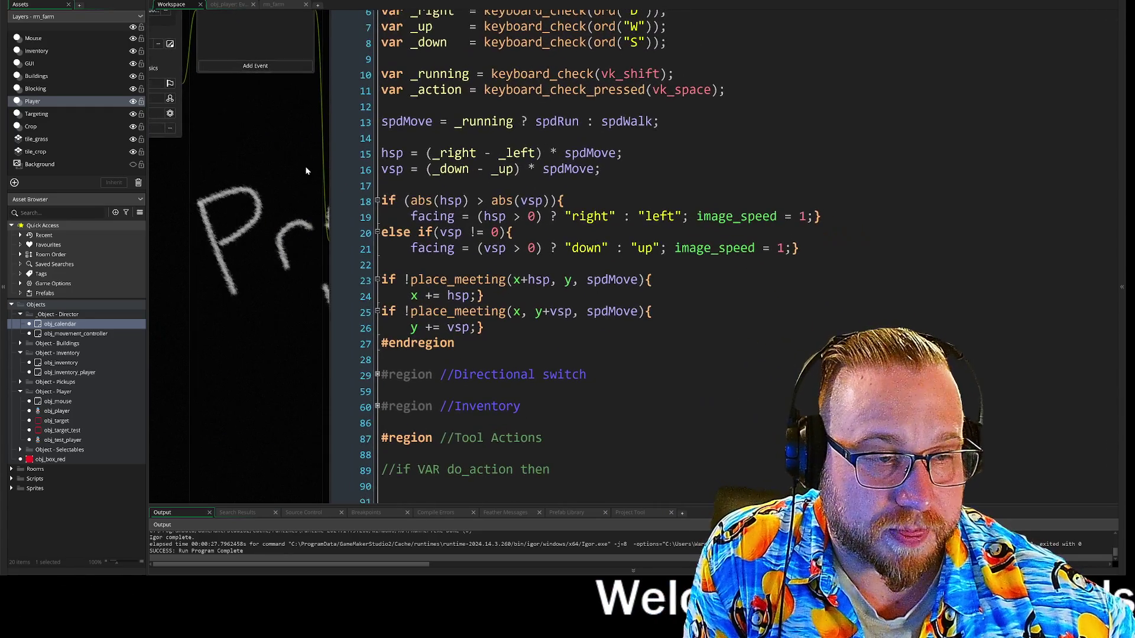
scroll(305, 170, up, 1)
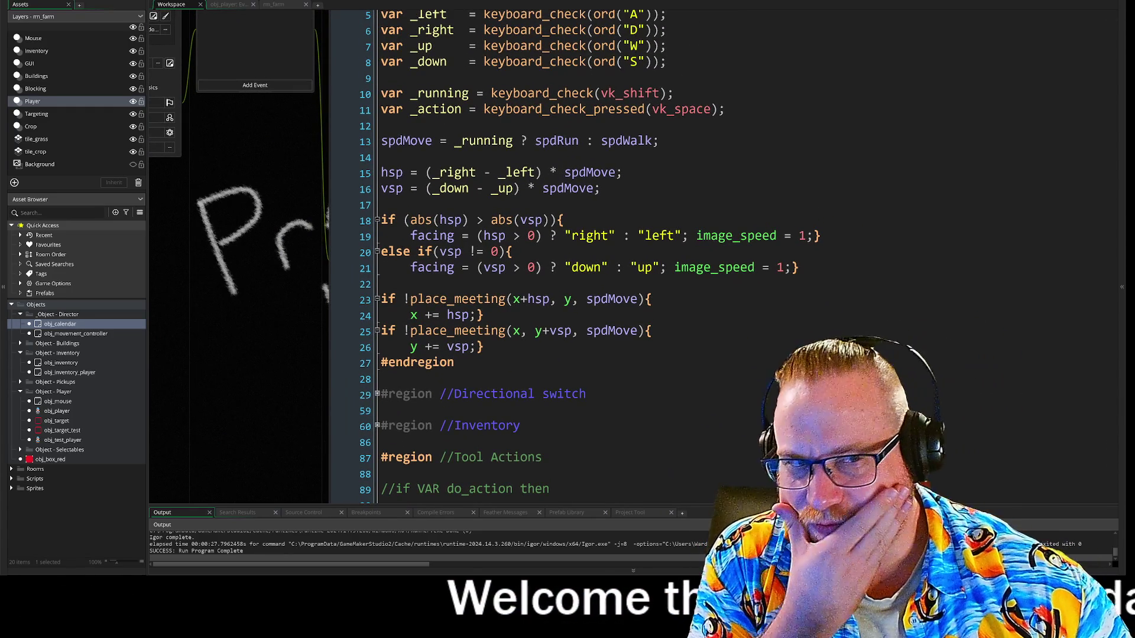
drag(405, 220, 821, 236)
drag(402, 251, 799, 267)
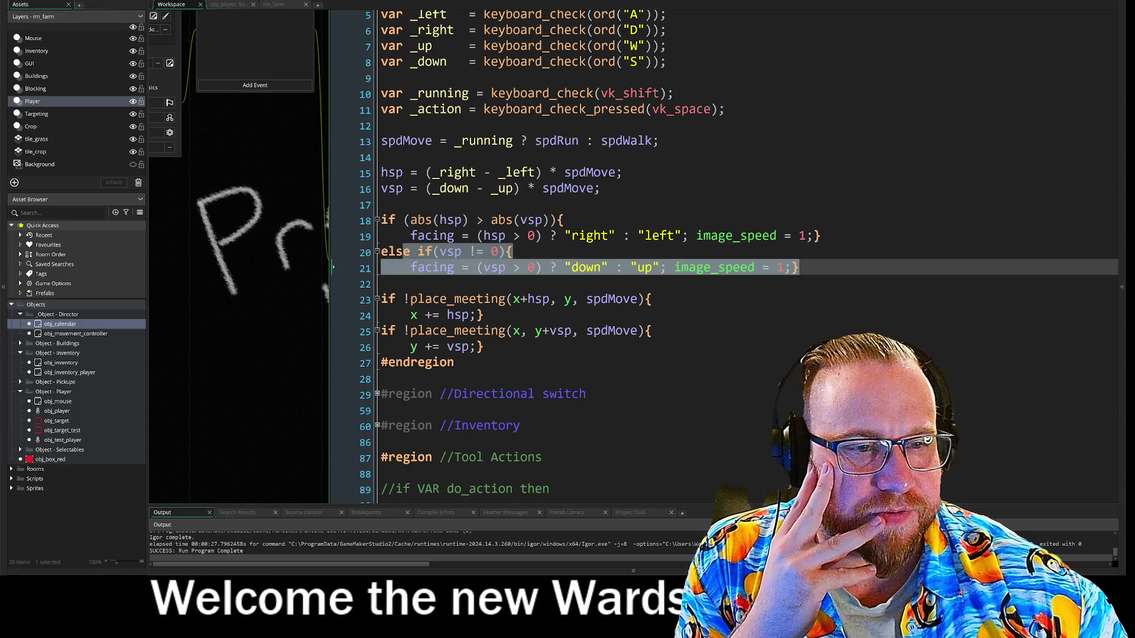
click(799, 267)
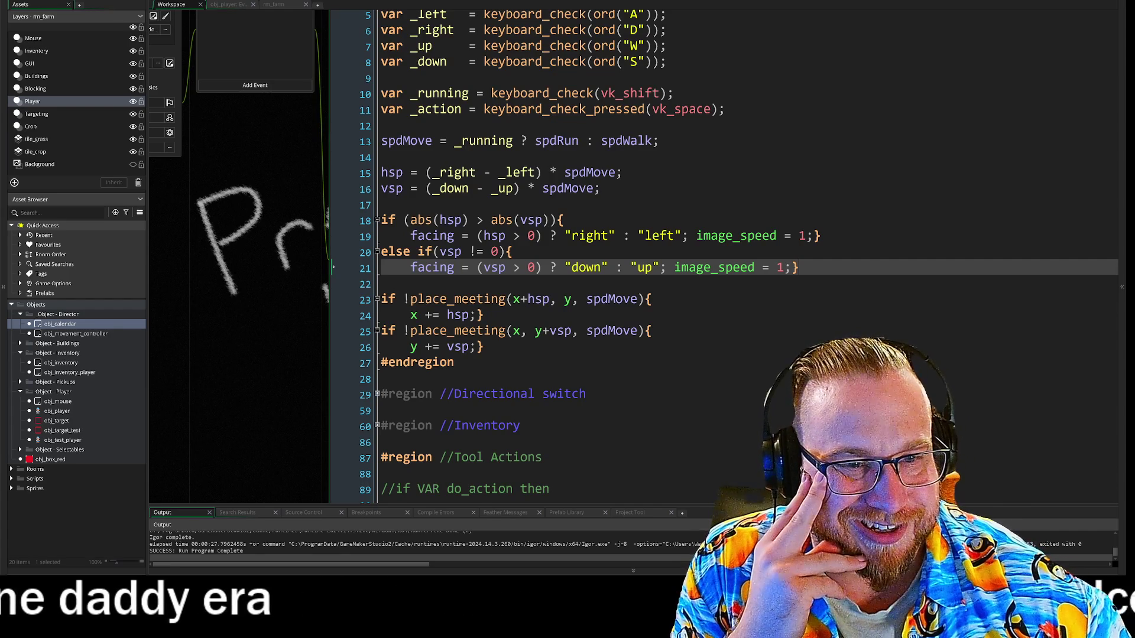
Step: Swap hsp and vsp in the facing checks on lines 18–21 and run the game
click(444, 220)
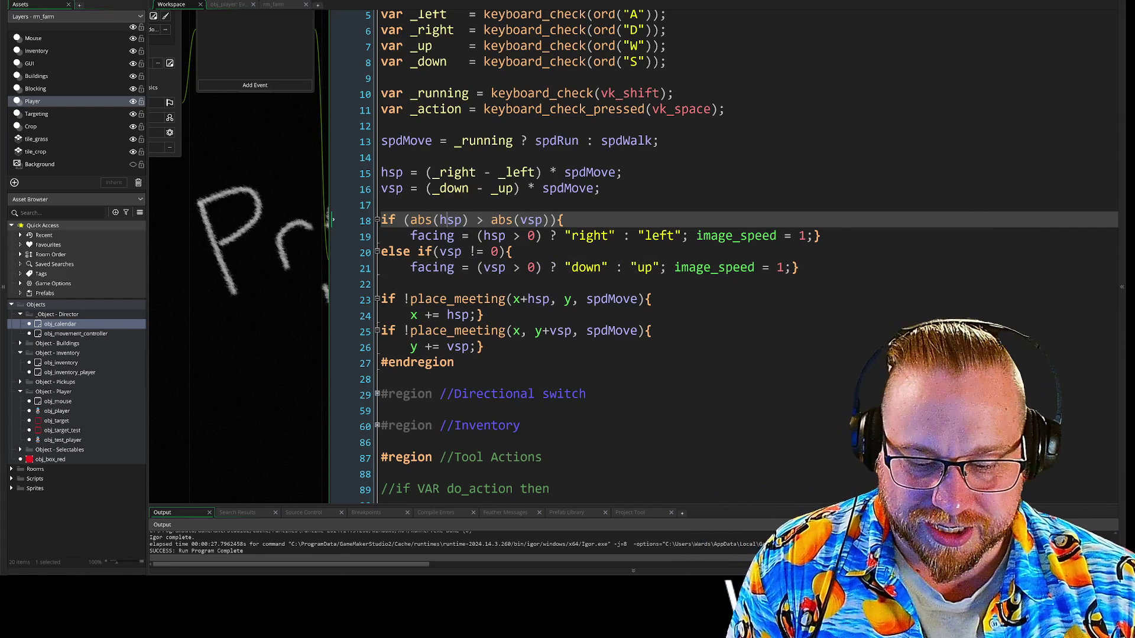
click(522, 220)
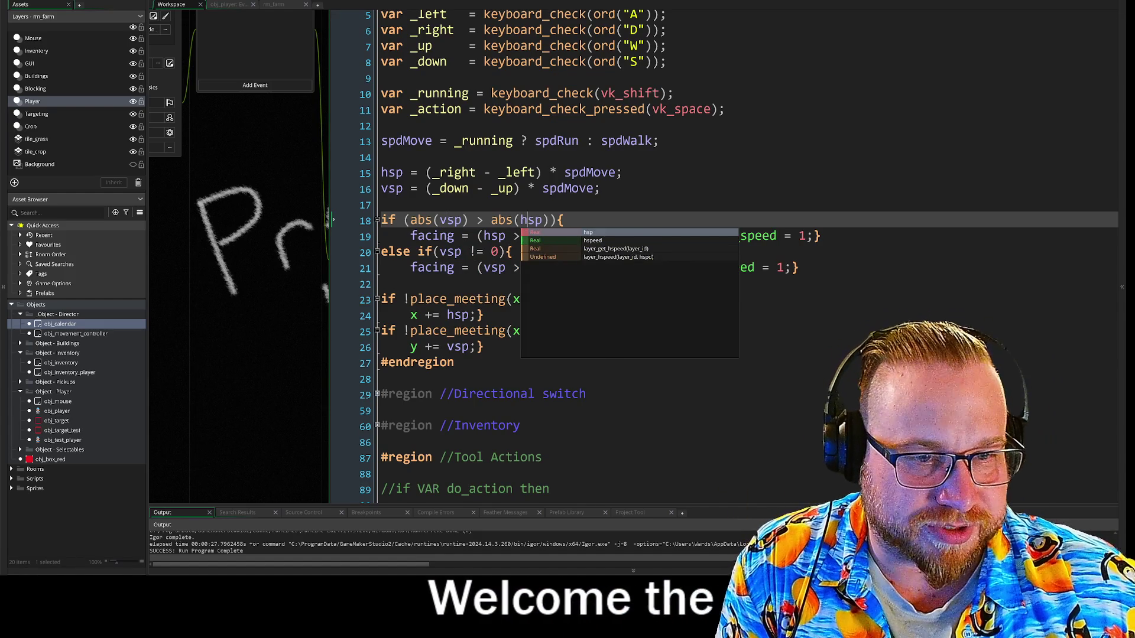
click(392, 188)
click(489, 267)
click(485, 235)
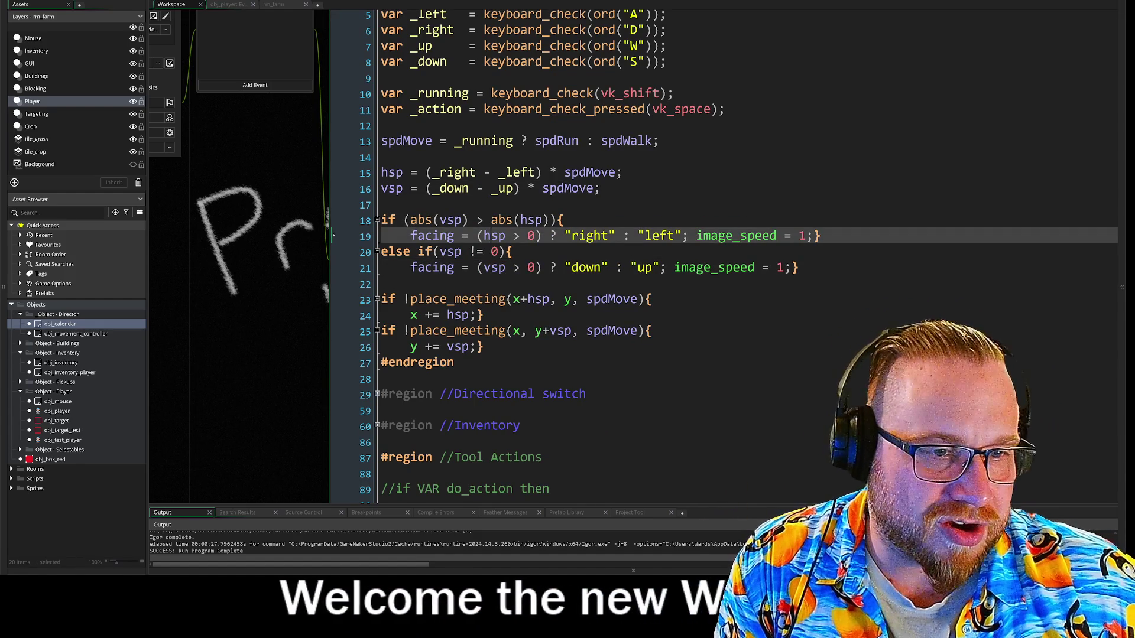
text(v)
click(391, 188)
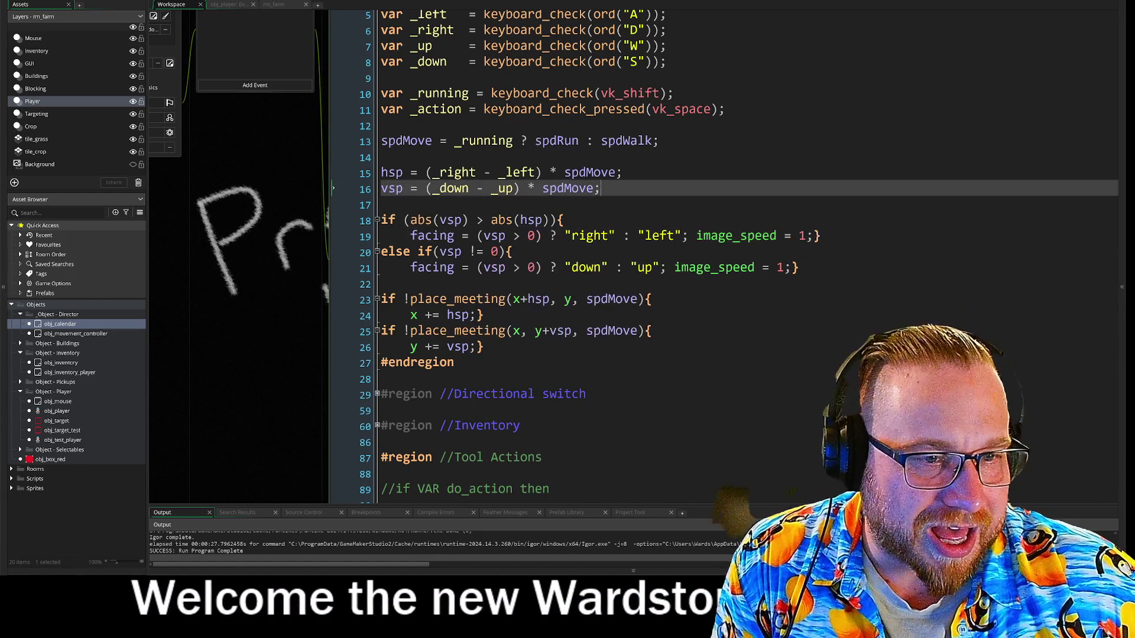
click(489, 267)
key(BackSpace)
text(h)
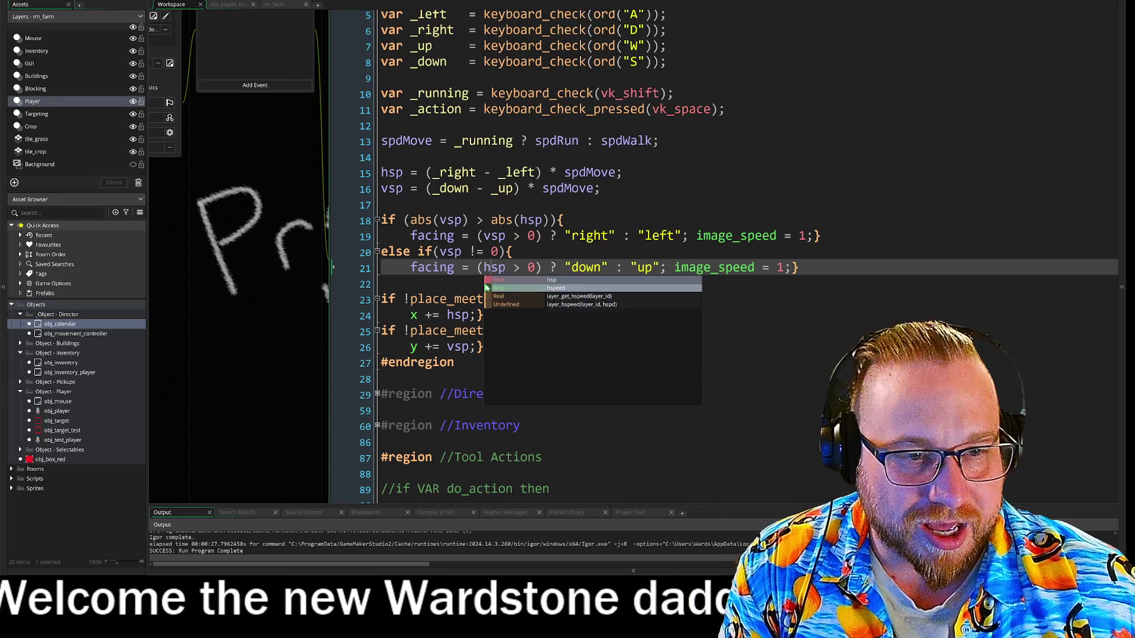
click(513, 252)
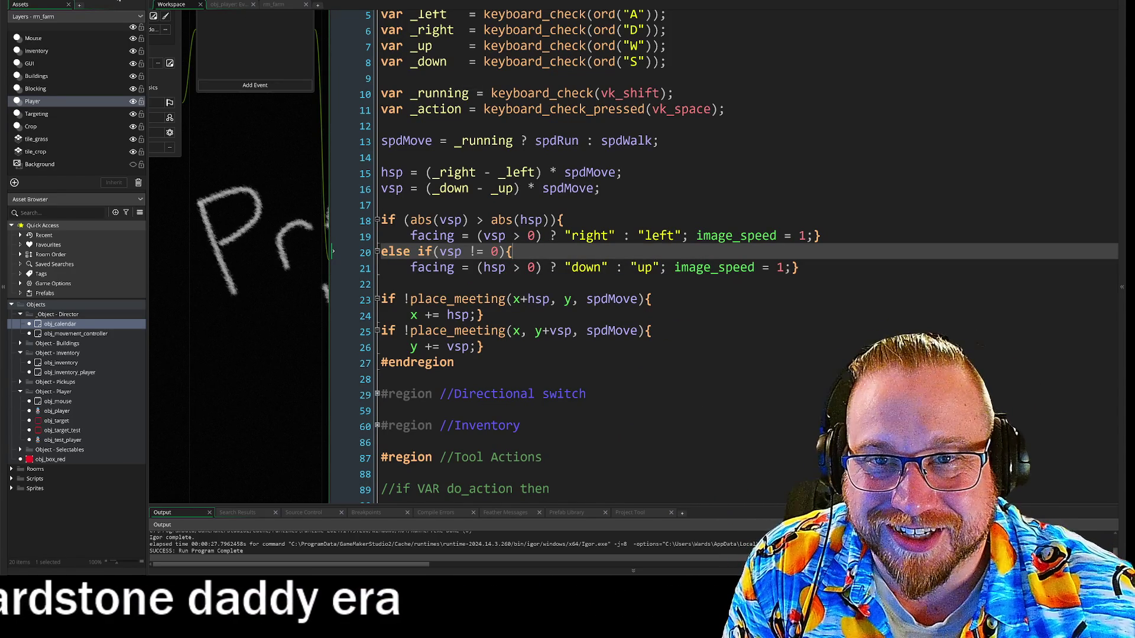
click(118, 3)
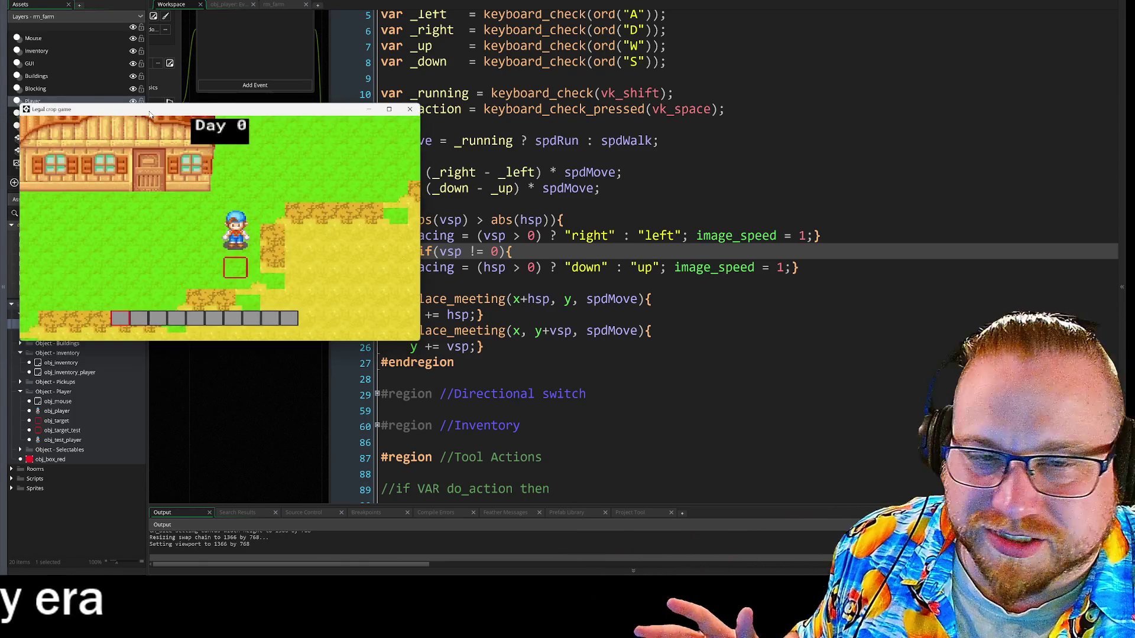
Step: Walk the player right, down and up-left to check facing and the target box, then close the game
drag(151, 106, 344, 42)
key(d)
key(s)
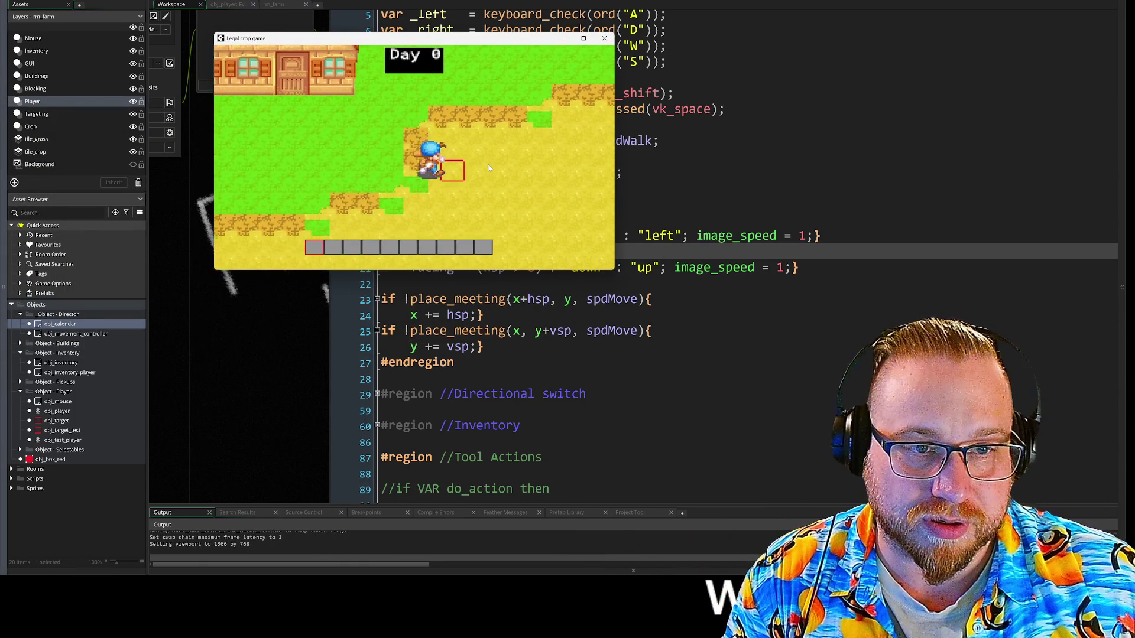
key(w)
key(a)
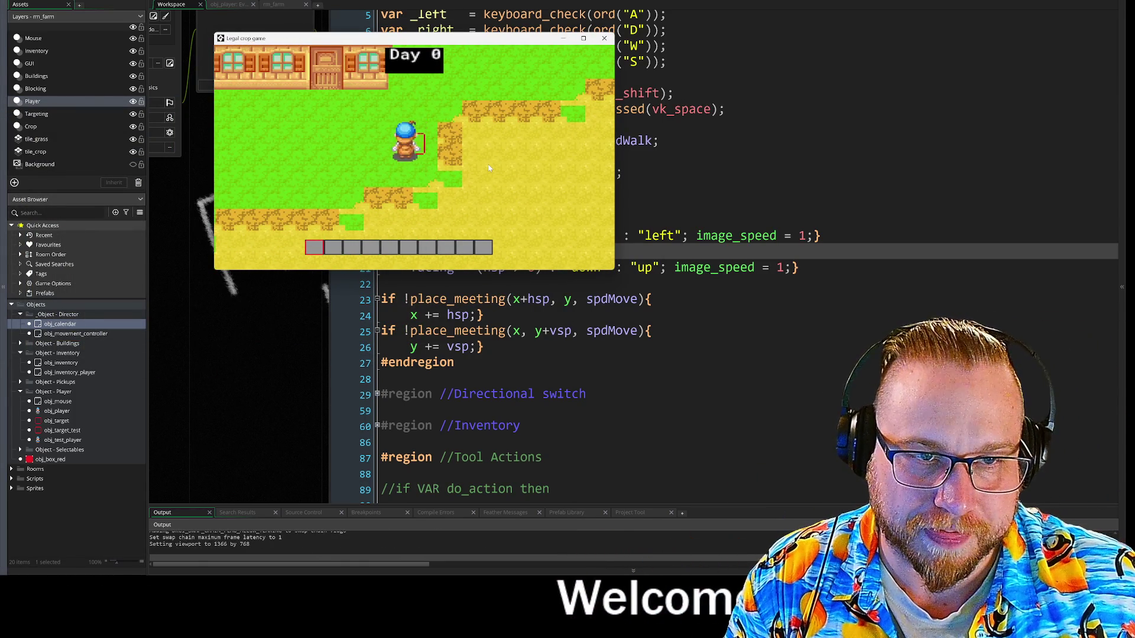
click(604, 38)
click(333, 204)
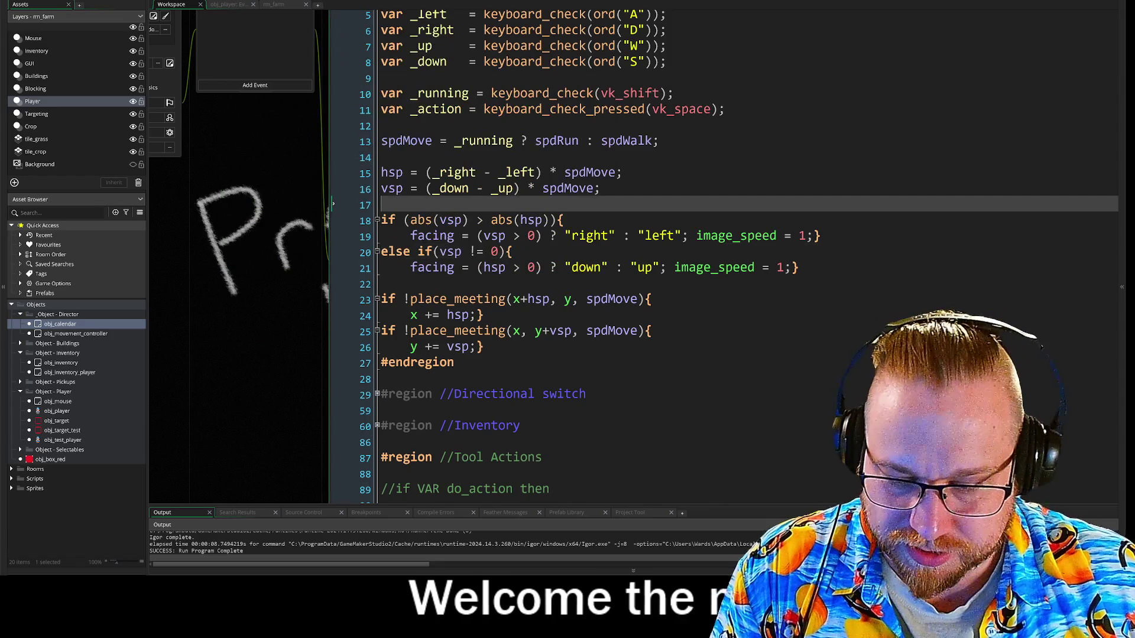
Step: Change line 18 to abs(hsp) > abs(vsp) and make line 19 test hsp > 0
click(491, 267)
key(BackSpace)
key(Up)
key(Up)
key(BackSpace)
text(h)
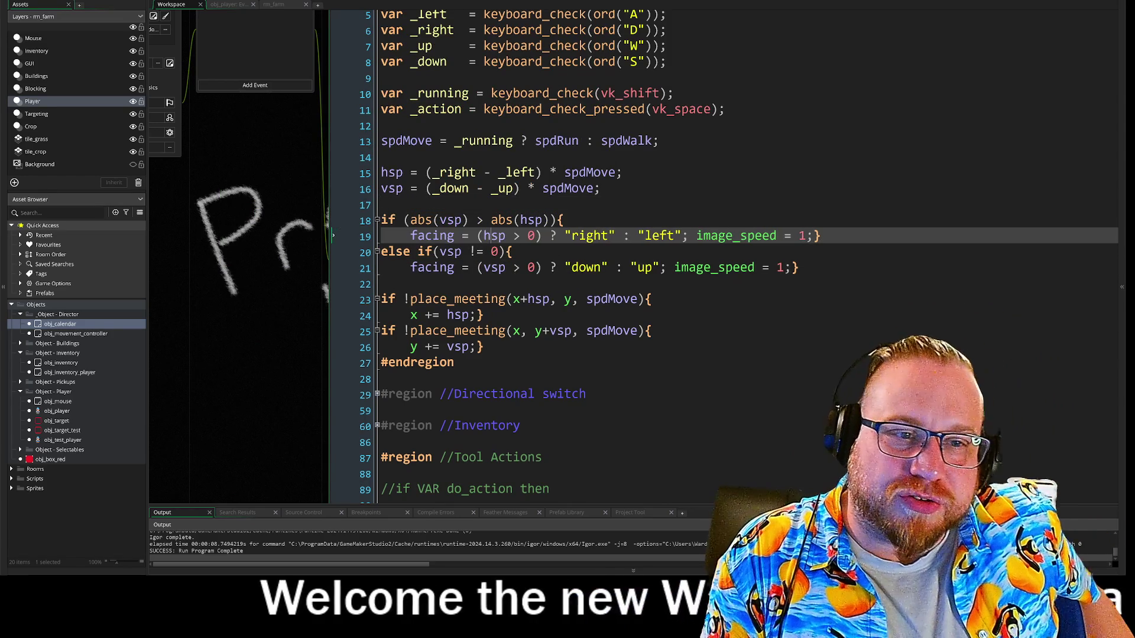
key(Up)
key(Right)
key(Right)
key(Right)
key(BackSpace)
text(v)
key(Left)
key(Left)
key(Left)
key(BackSpace)
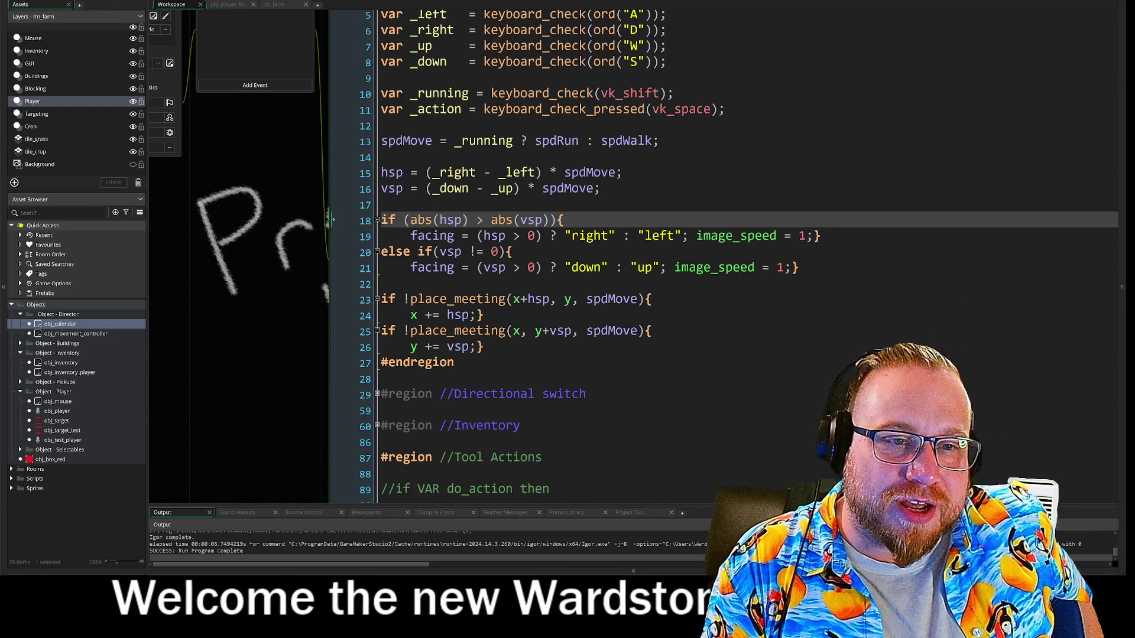
text(h)
scroll(333, 354, down, 1)
click(333, 480)
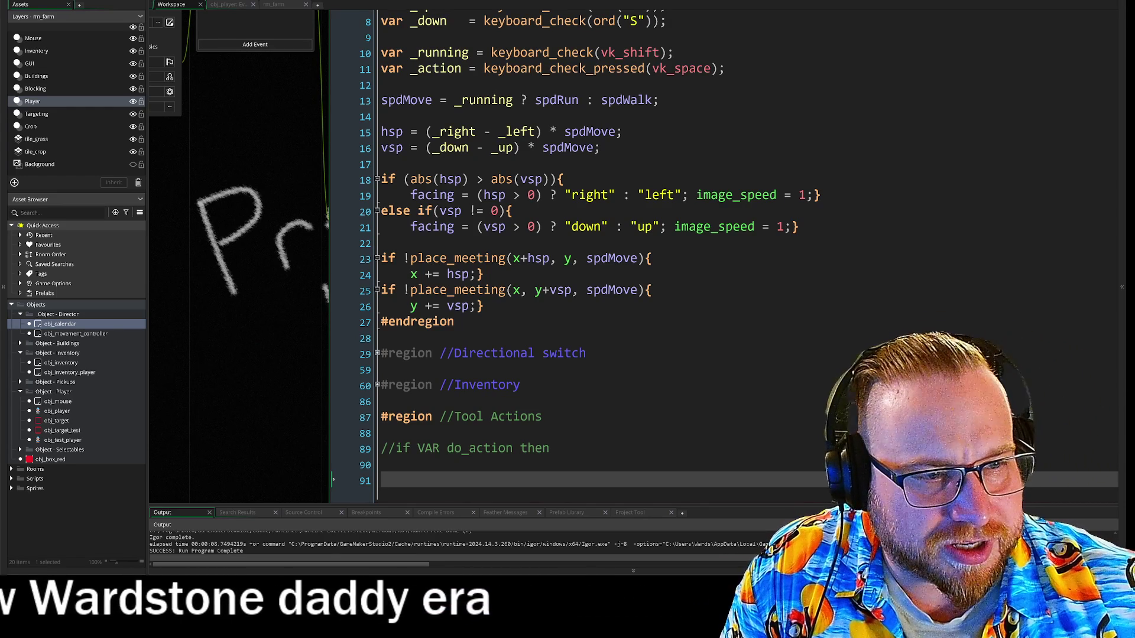
Step: Return to the end of line 21 and move the relaunched game window over the code
click(799, 227)
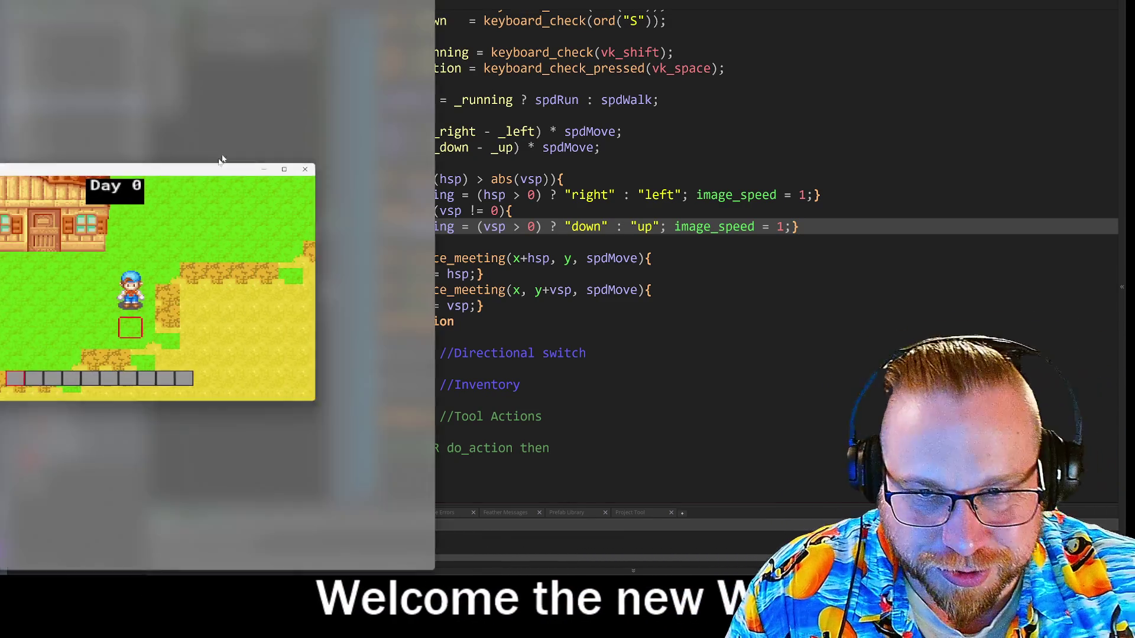
mouse_move(223, 161)
mouse_down()
mouse_move(341, 72)
mouse_move(279, 23)
mouse_up()
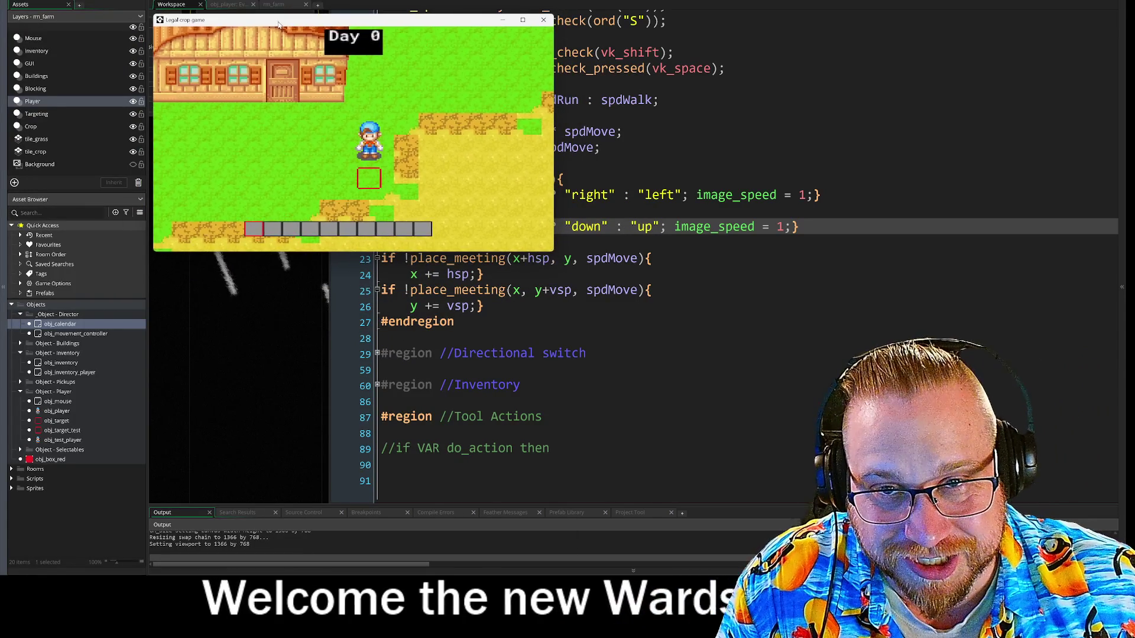
Step: Bring the running game to the front and walk the farmer across the sand field
drag(148, 270, 117, 271)
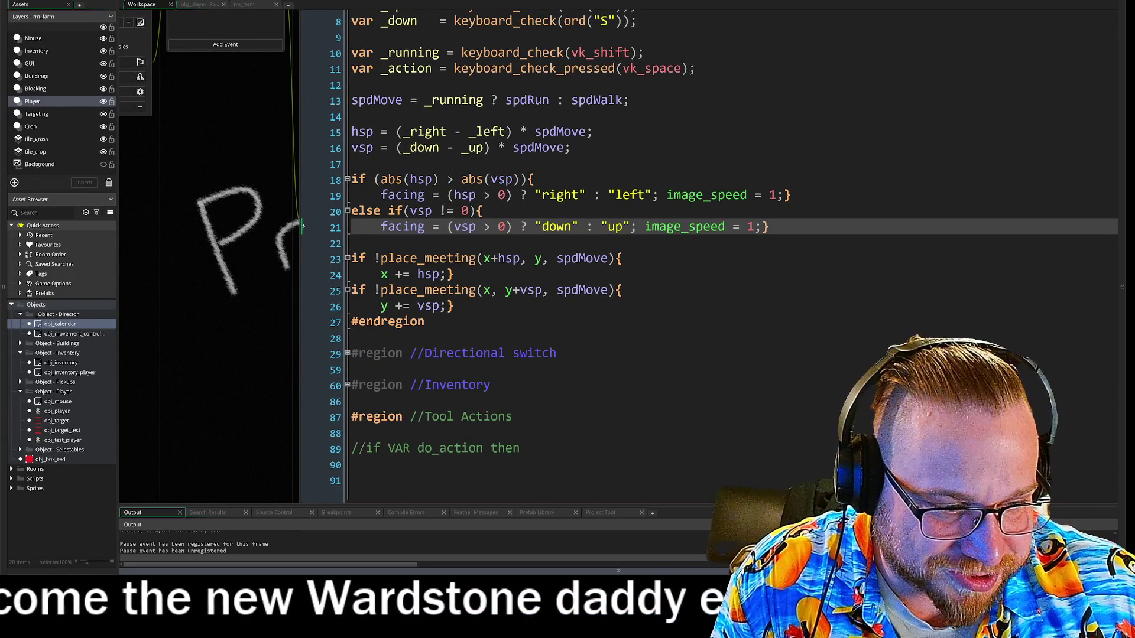
key(alt+Tab)
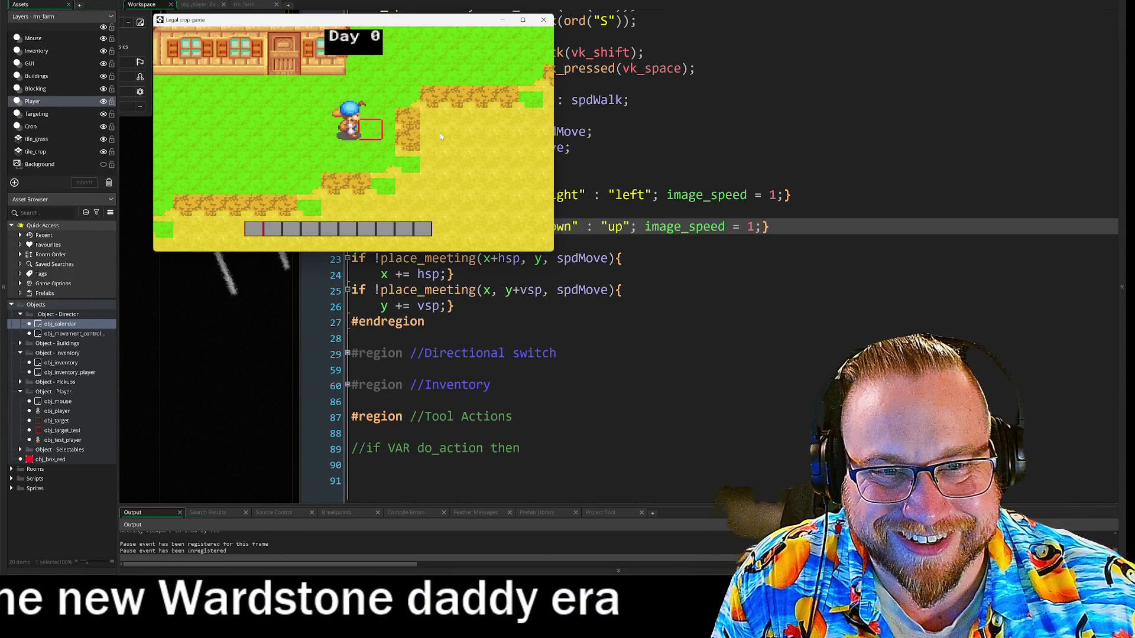
key(w)
key(d)
key(s)
key(d)
key(a)
key(w)
Step: Walk the farmer left, right, up and down near the farmhouse, checking his facing
key(d)
key(w)
key(s)
key(a)
key(s)
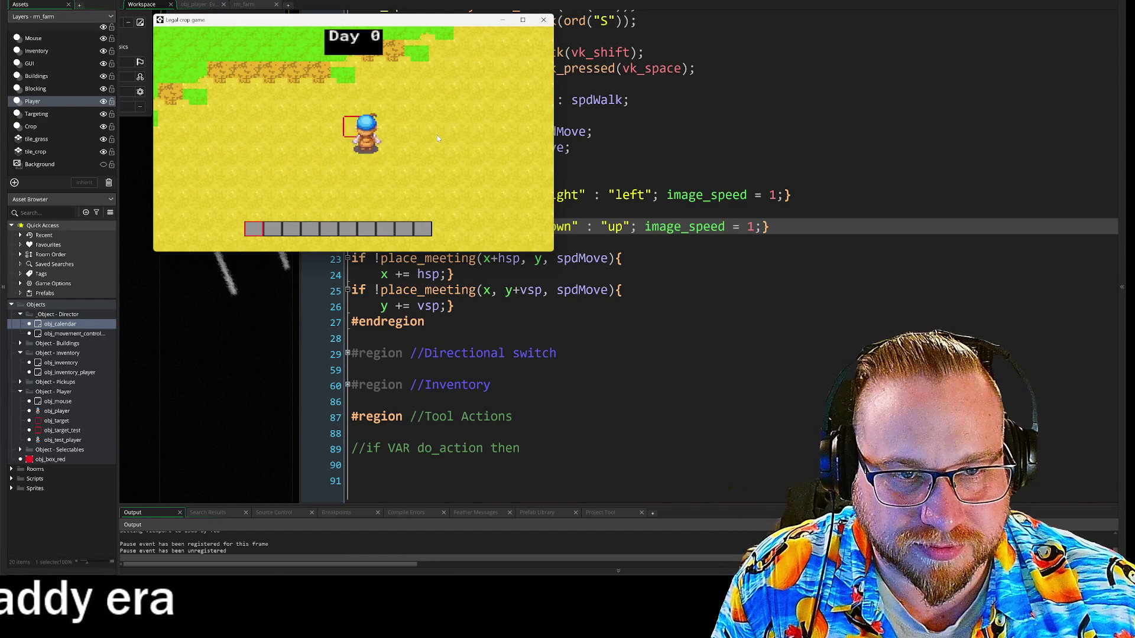
key(w)
key(a)
key(d)
key(w)
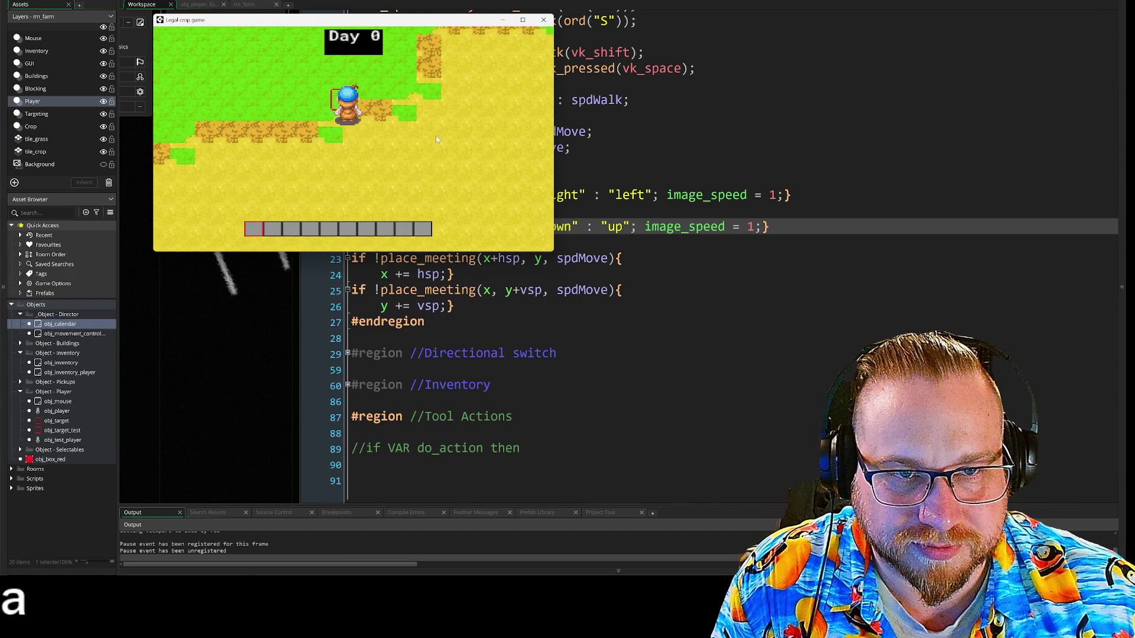
key(a)
key(s)
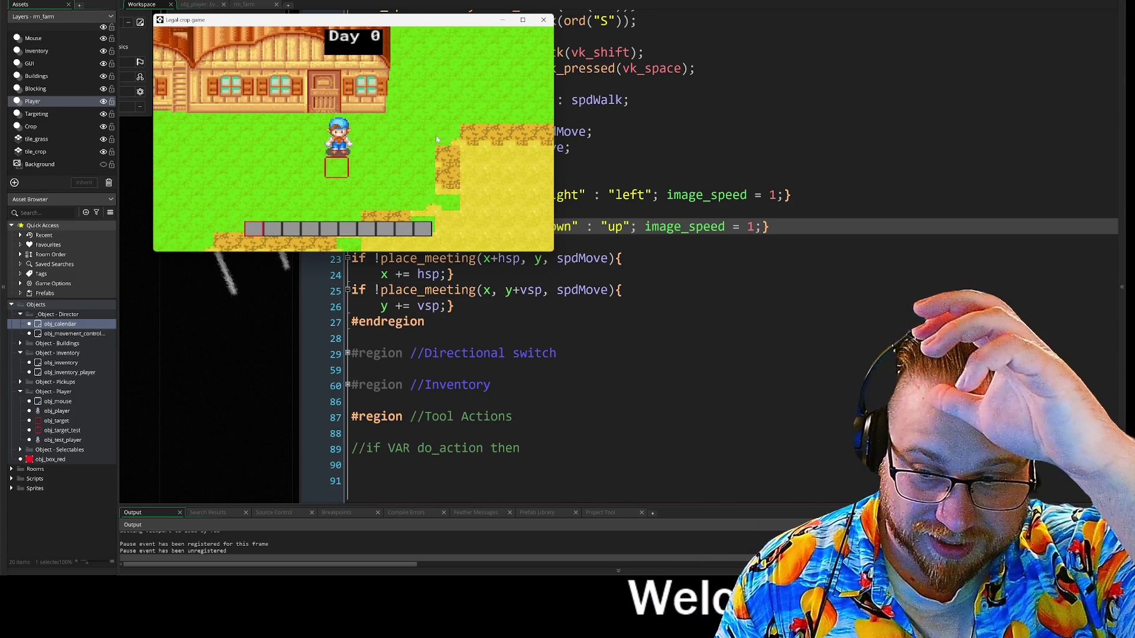
key(d)
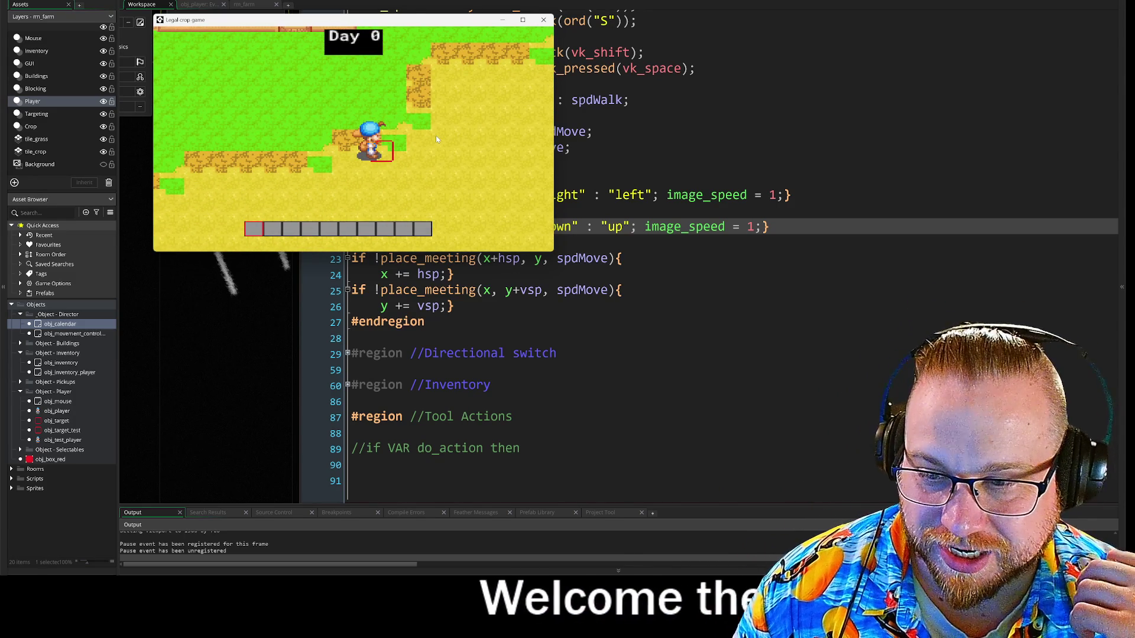
key(w)
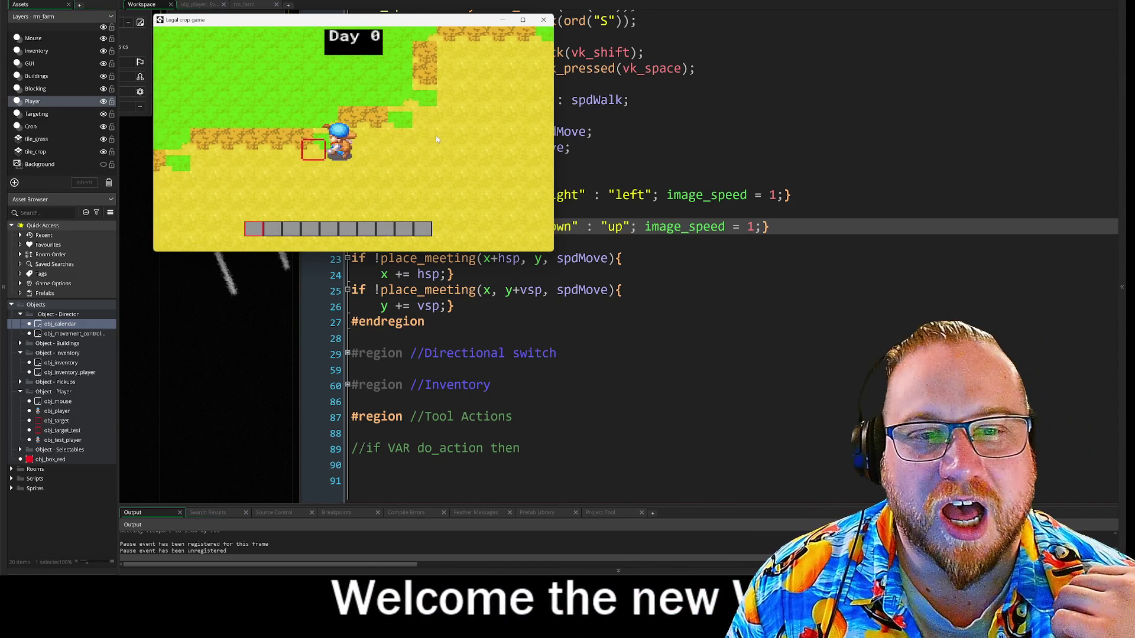
key(a)
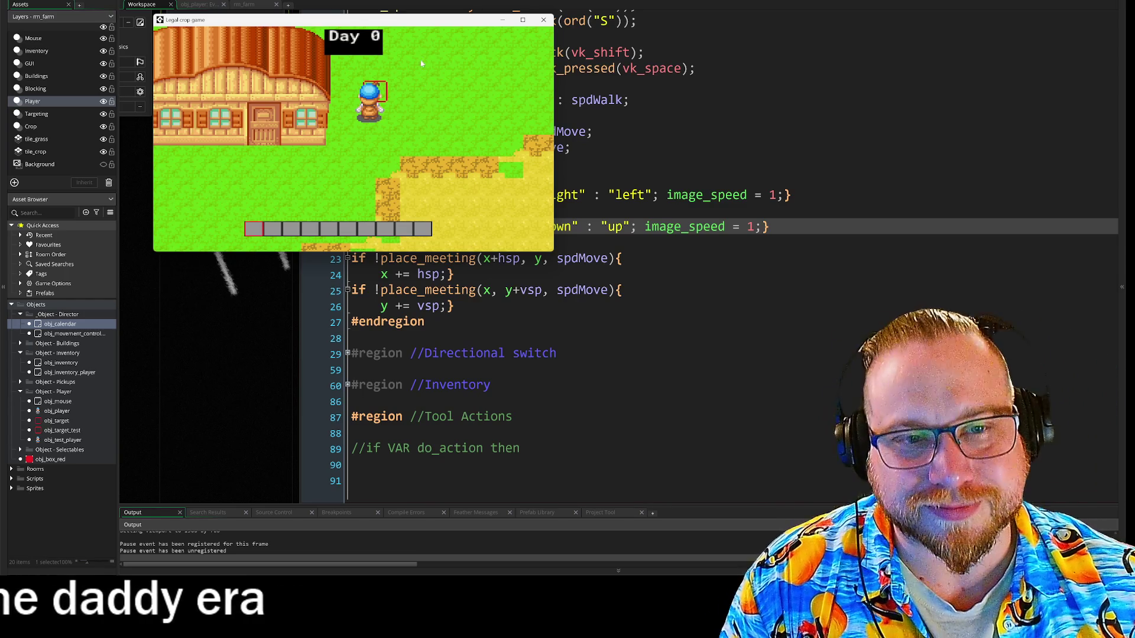
Step: Walk the farmer in every direction, ending facing down, then close the game
key(s)
key(a)
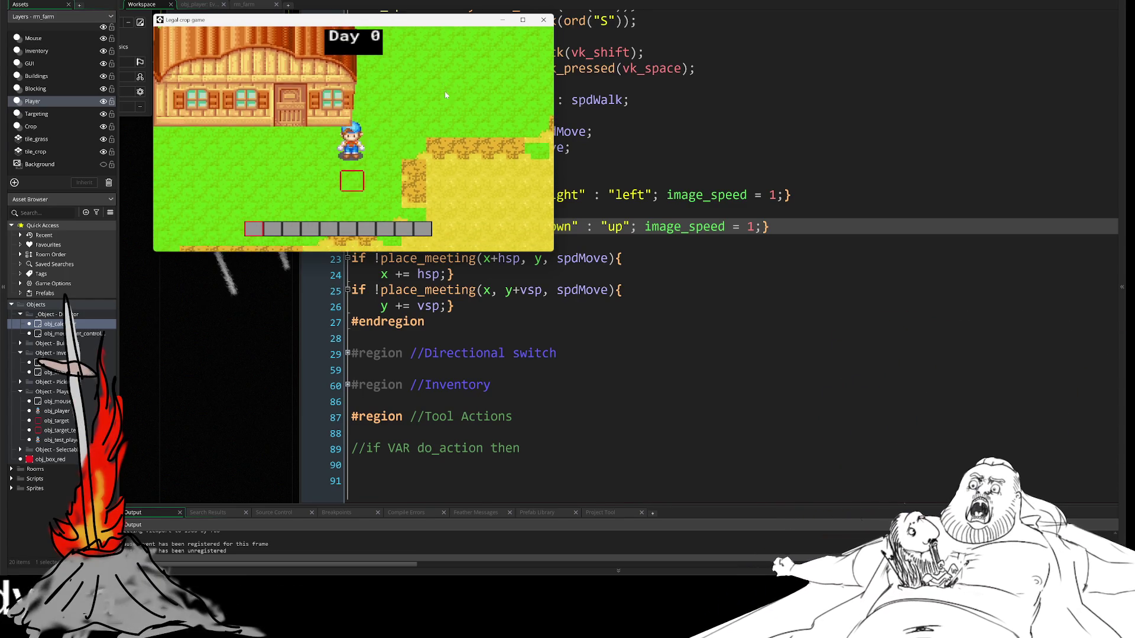
key(a)
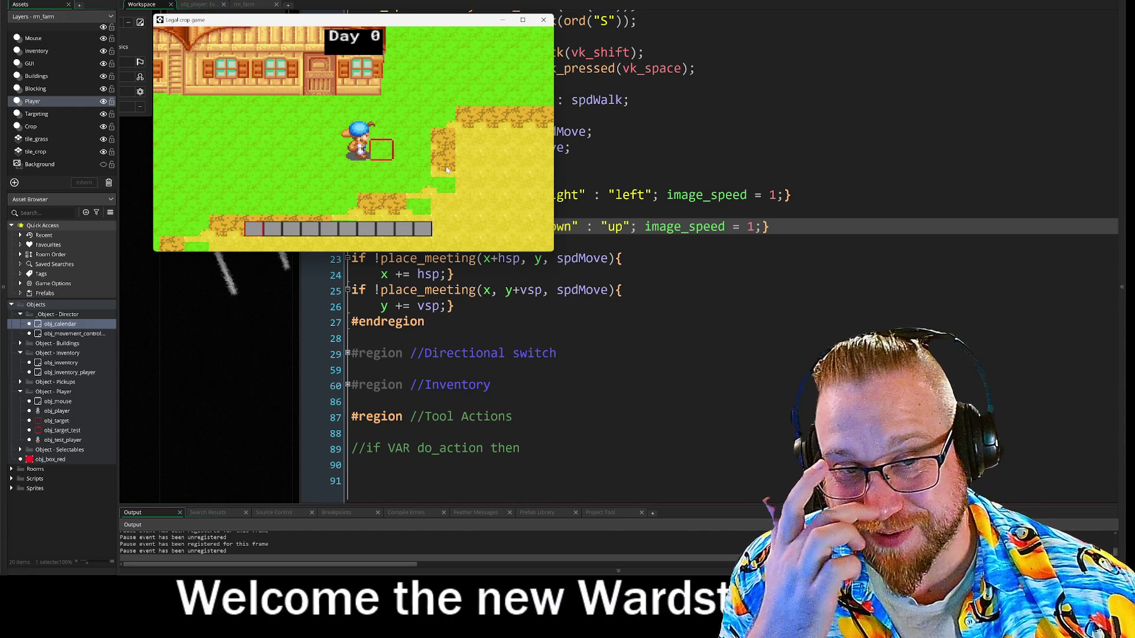
key(d)
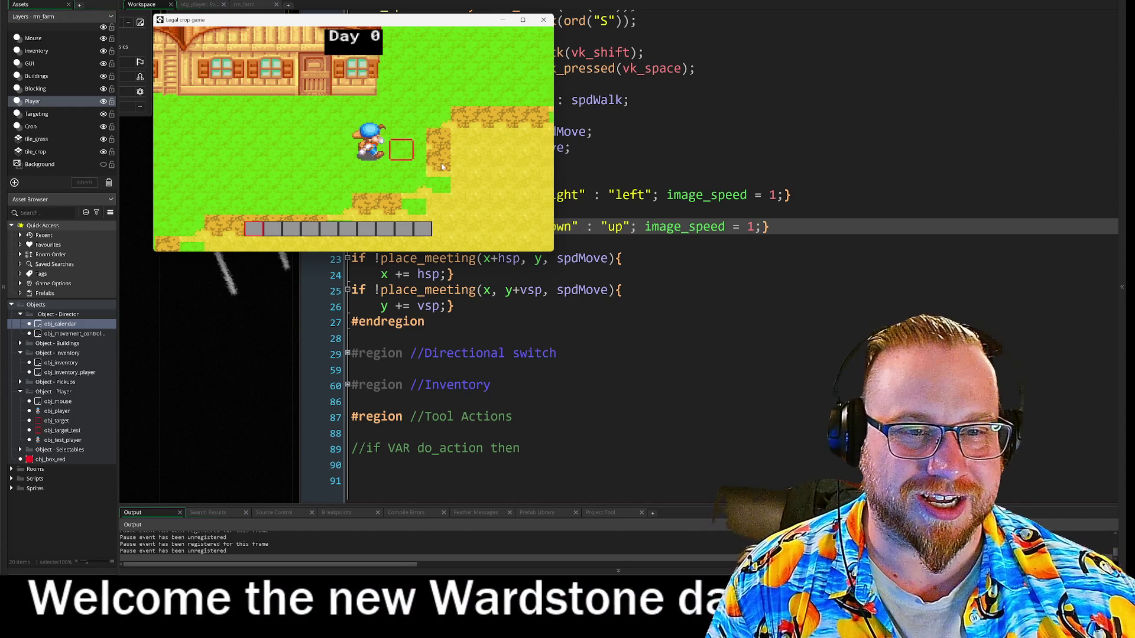
key(s)
key(a)
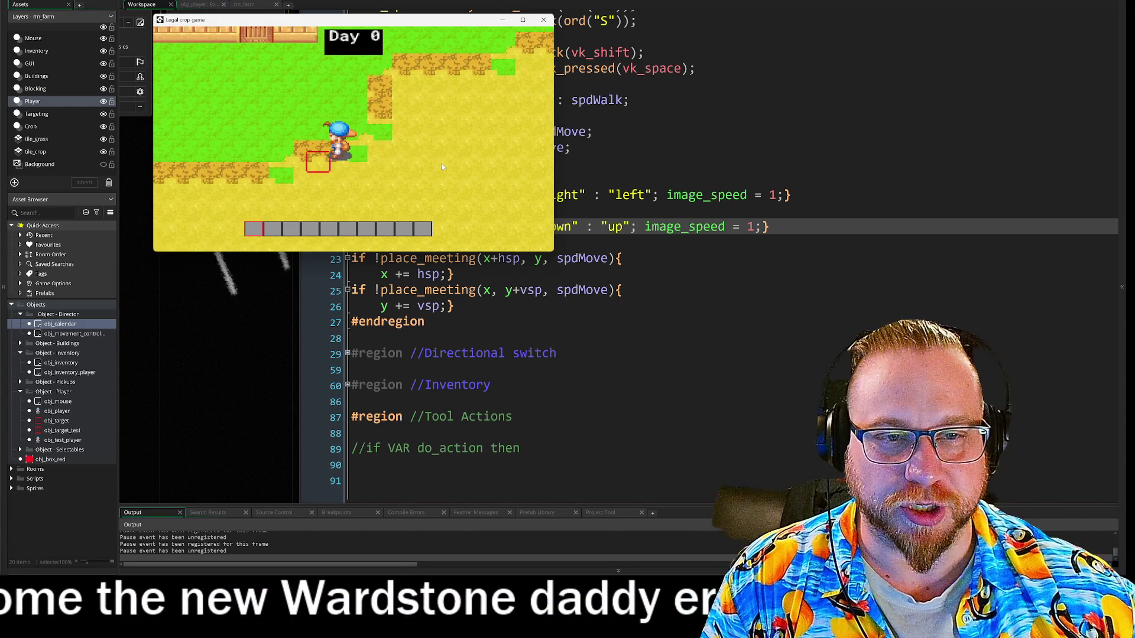
key(w)
key(d)
key(s)
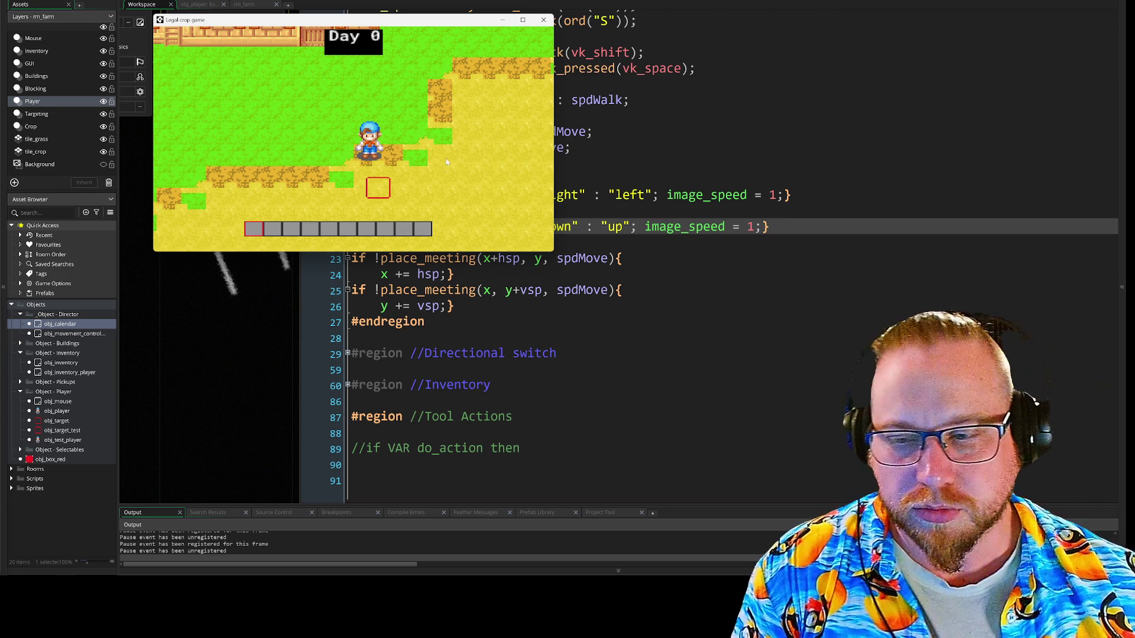
click(543, 21)
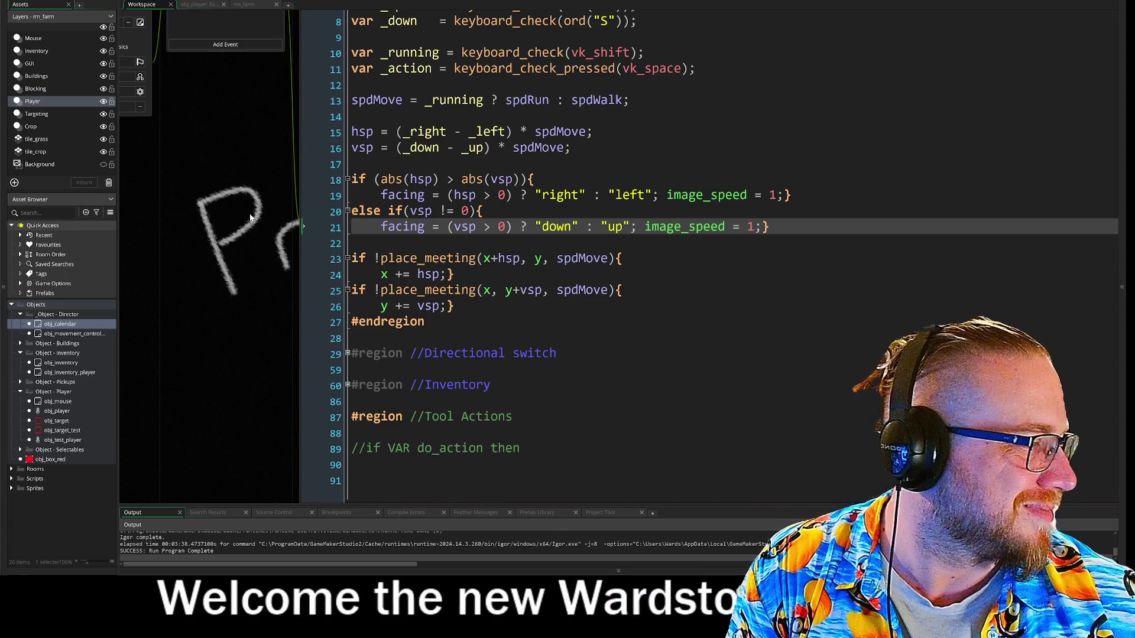
Step: Mark the line 1 comment as '//TODO if no action then'
scroll(297, 256, up, 2)
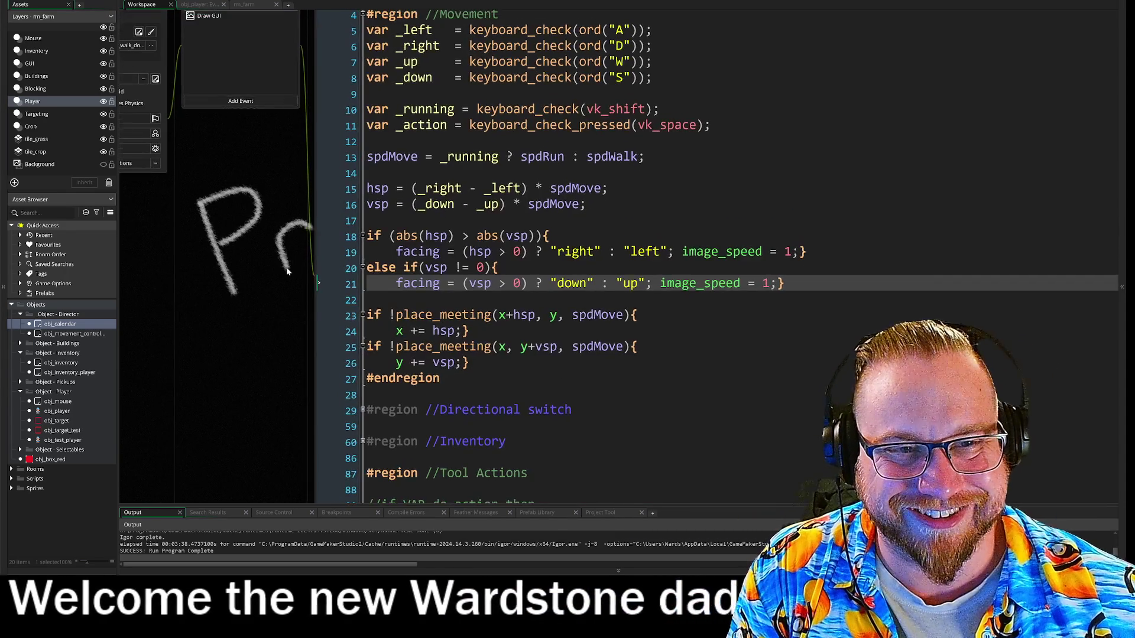
scroll(290, 260, down, 3)
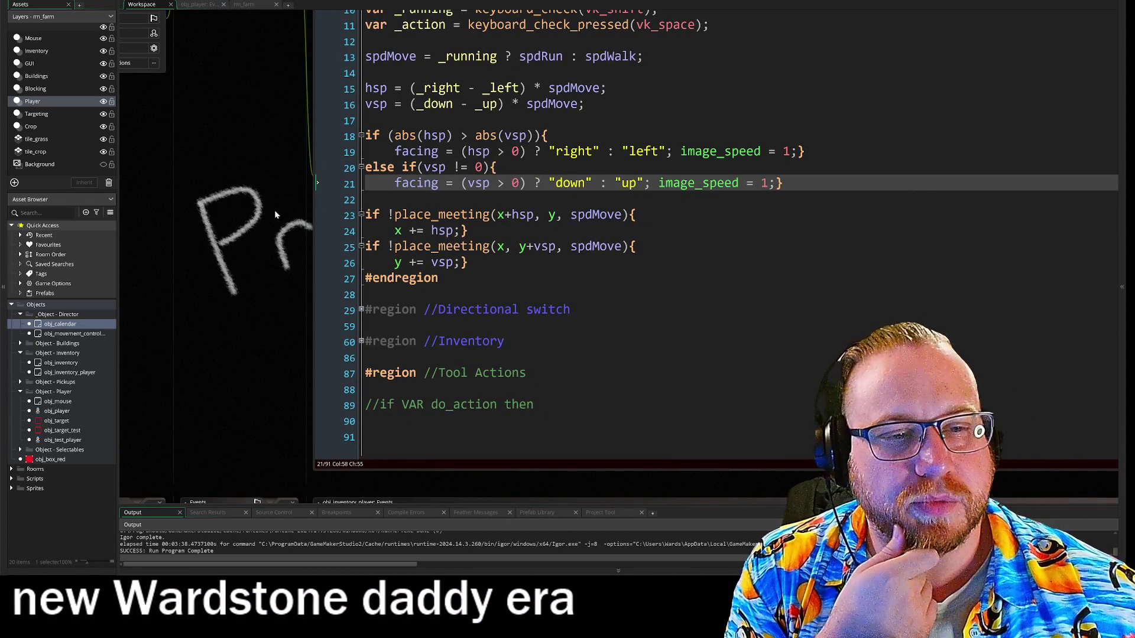
scroll(278, 284, up, 3)
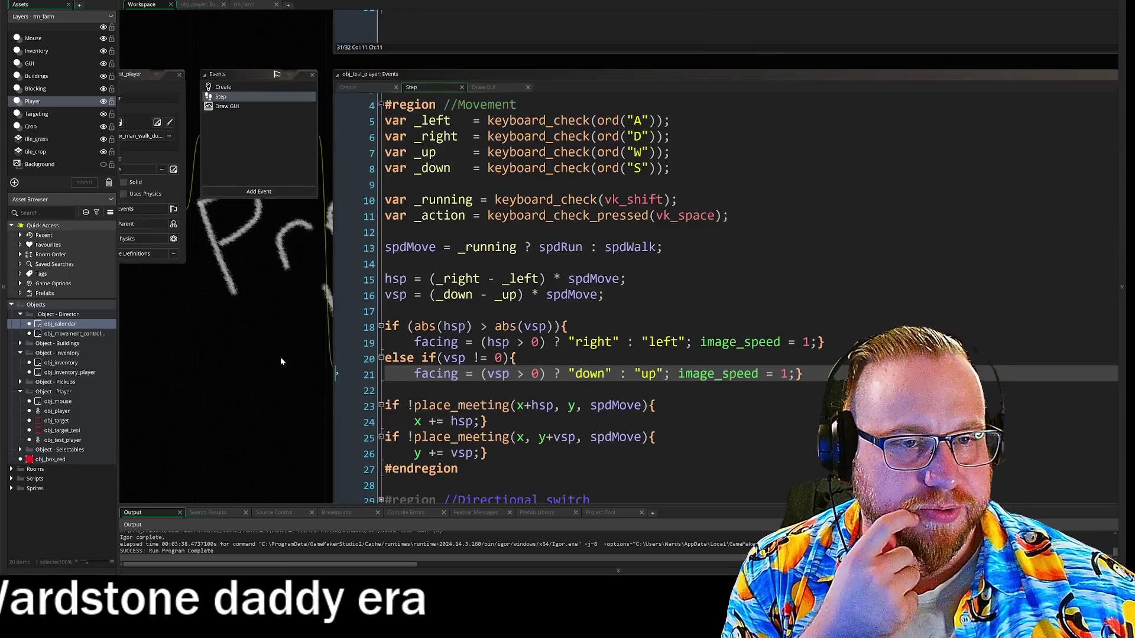
scroll(278, 318, down, 2)
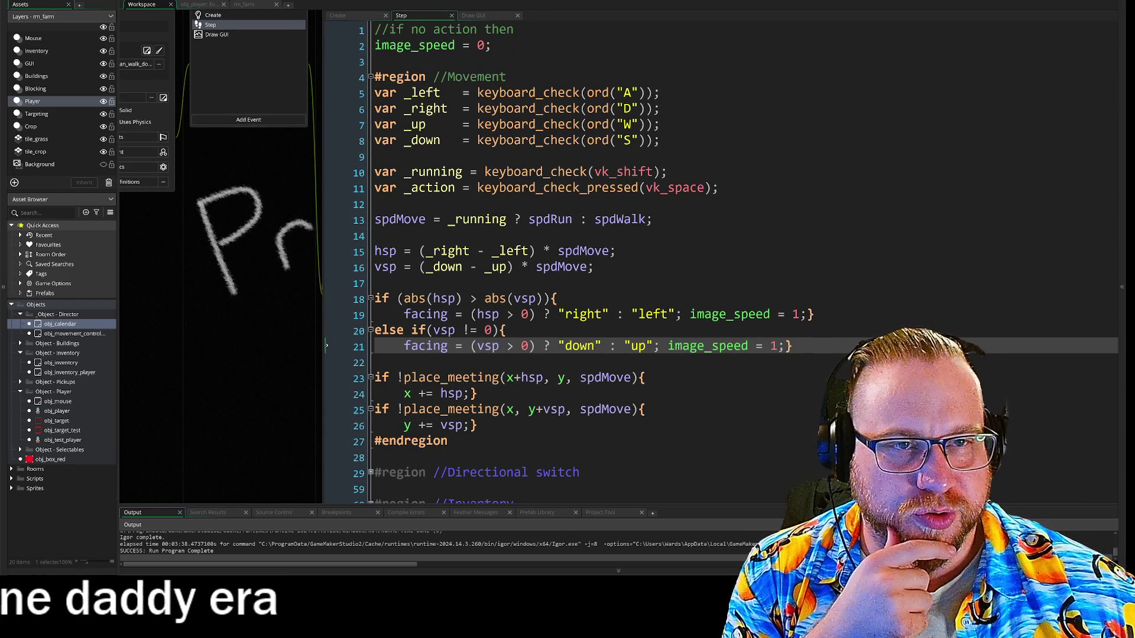
drag(389, 29, 514, 28)
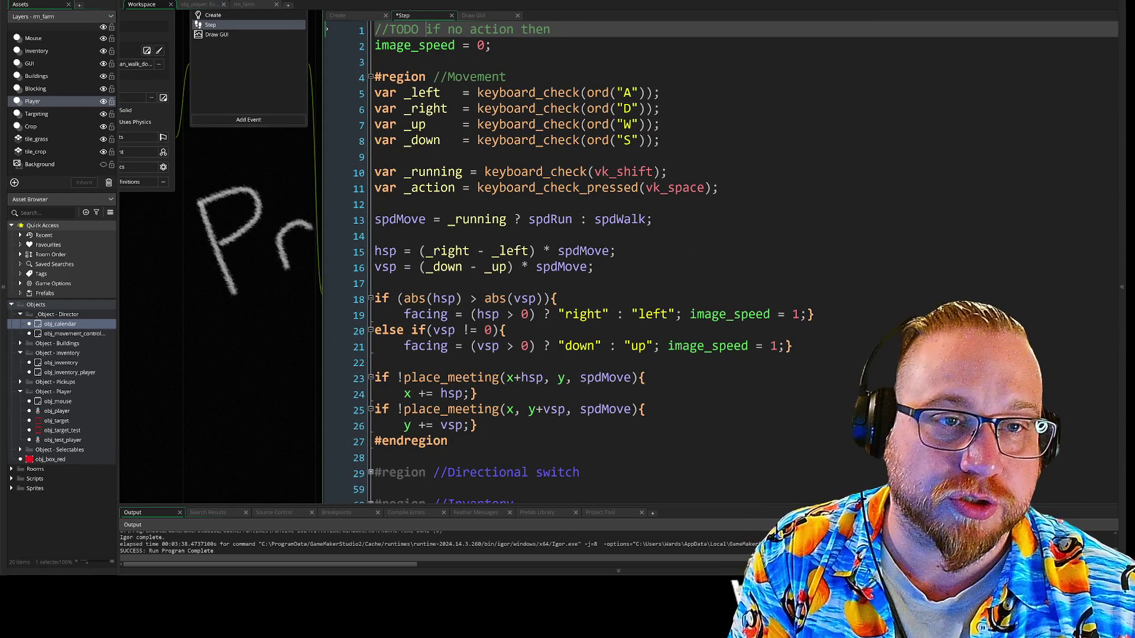
scroll(709, 260, down, 2)
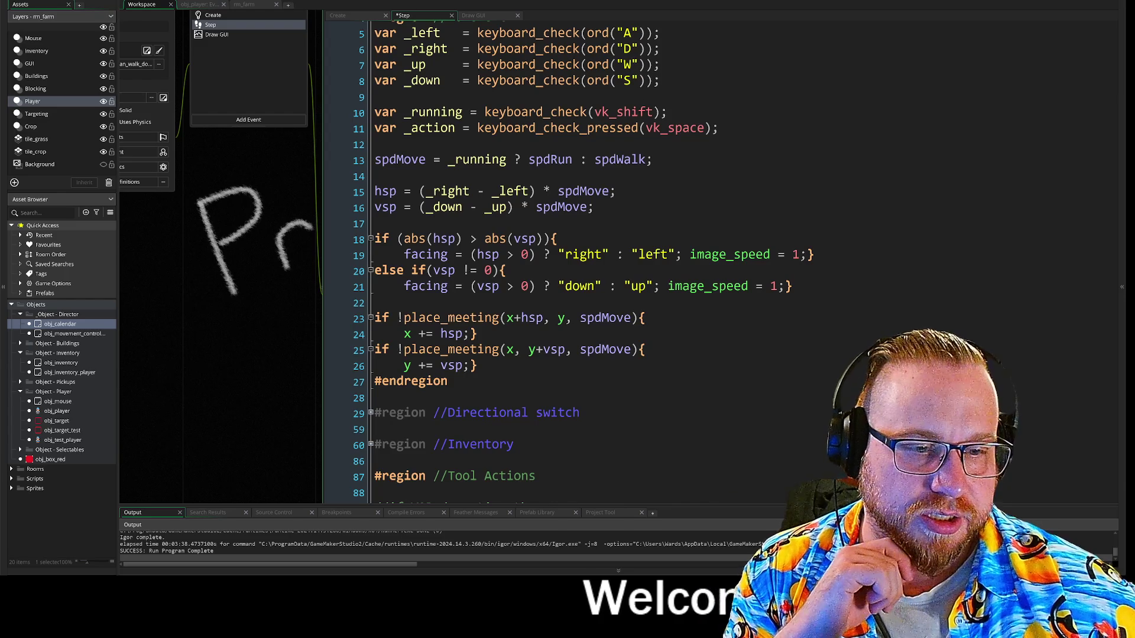
scroll(709, 260, down, 5)
click(359, 303)
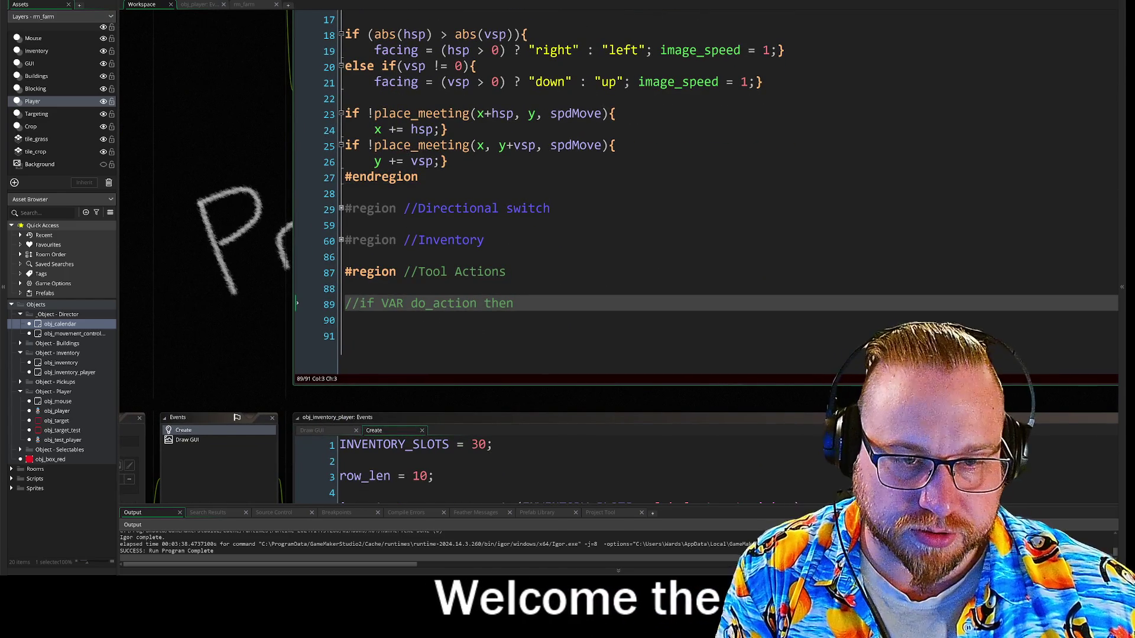
Step: Add a //TODO line above the do_action comment, then bring obj_test_player's Step code into view
click(345, 288)
text(ODO)
click(347, 336)
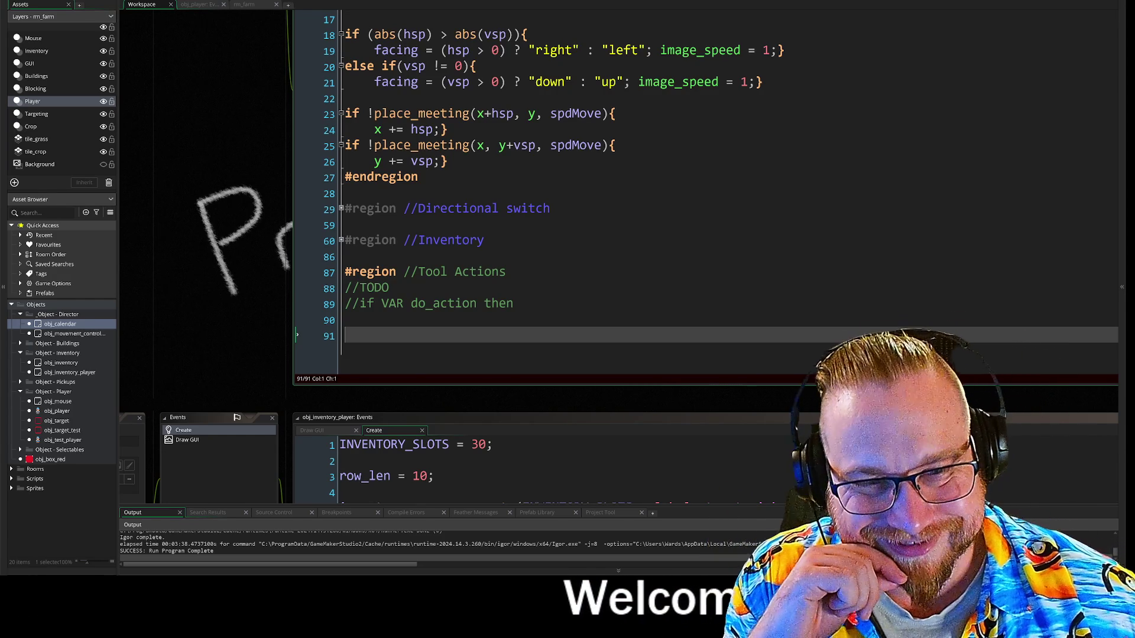
mouse_move(238, 158)
mouse_down()
mouse_move(393, 289)
mouse_move(330, 307)
mouse_up()
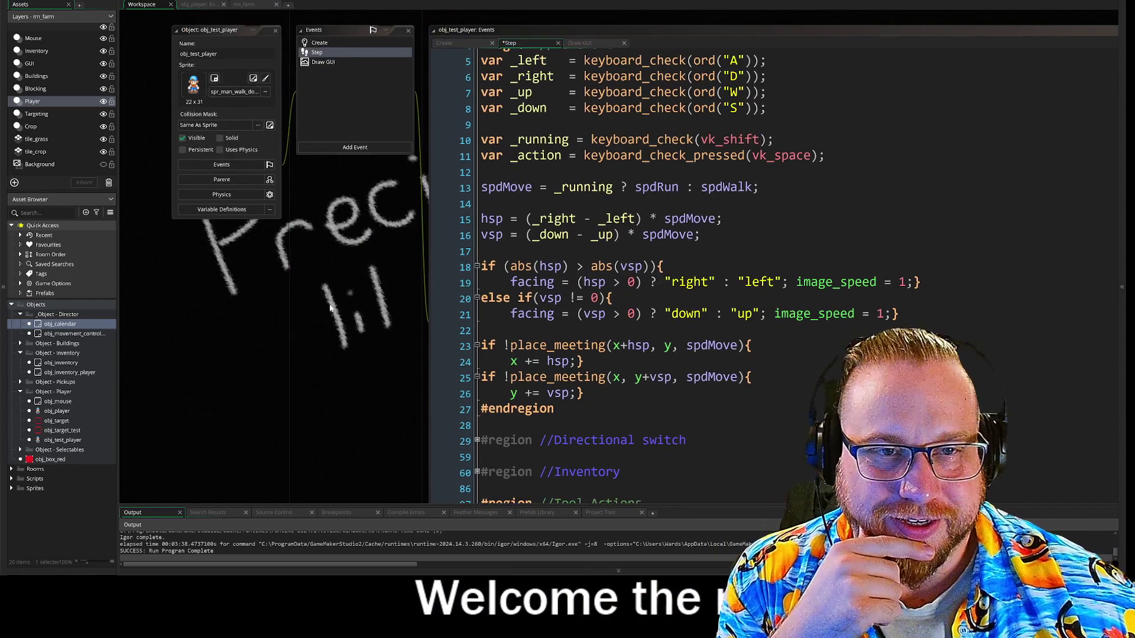
click(319, 43)
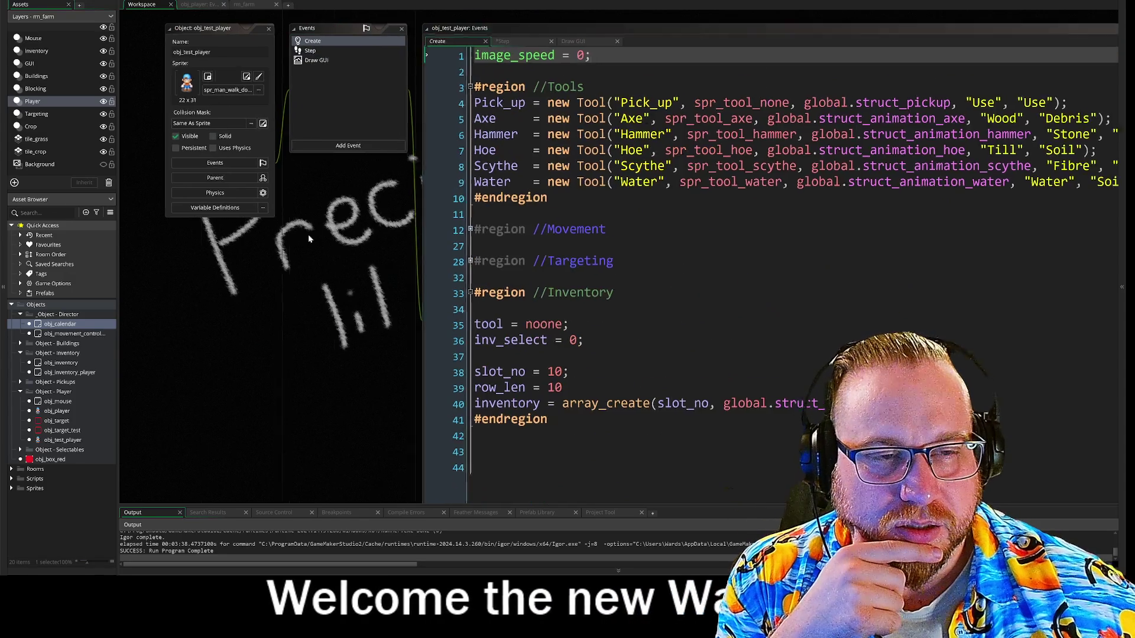
drag(375, 226, 213, 203)
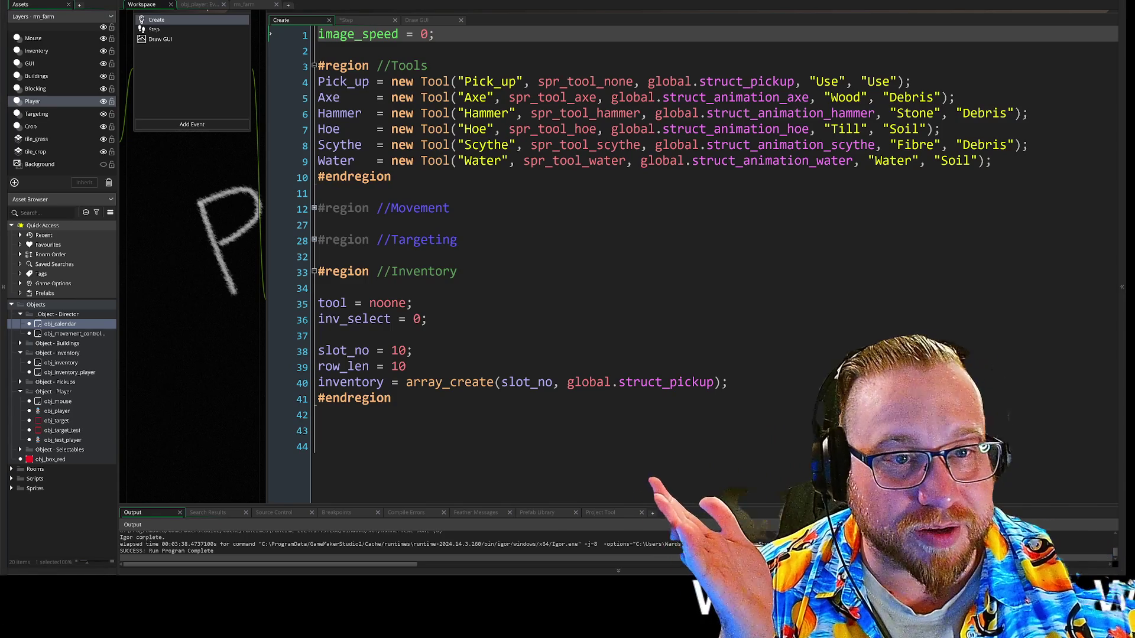
drag(609, 97, 769, 129)
click(786, 129)
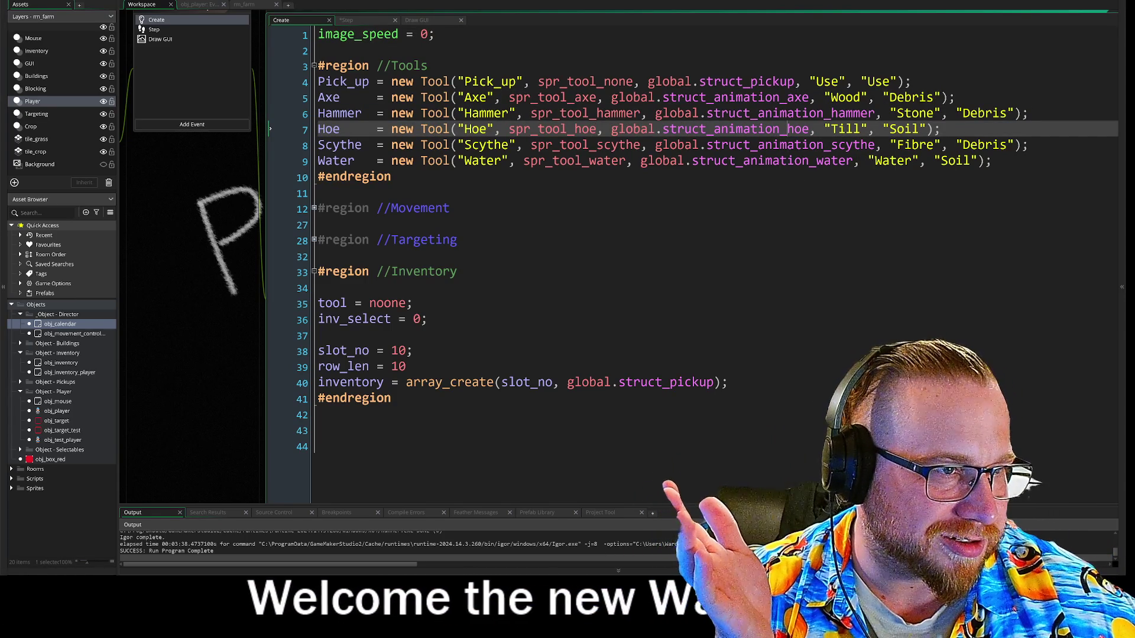
Step: Tab-align Pick_up's Use, Axe's Wood and Hammer's Stone strings into one column
click(811, 81)
key(Tab)
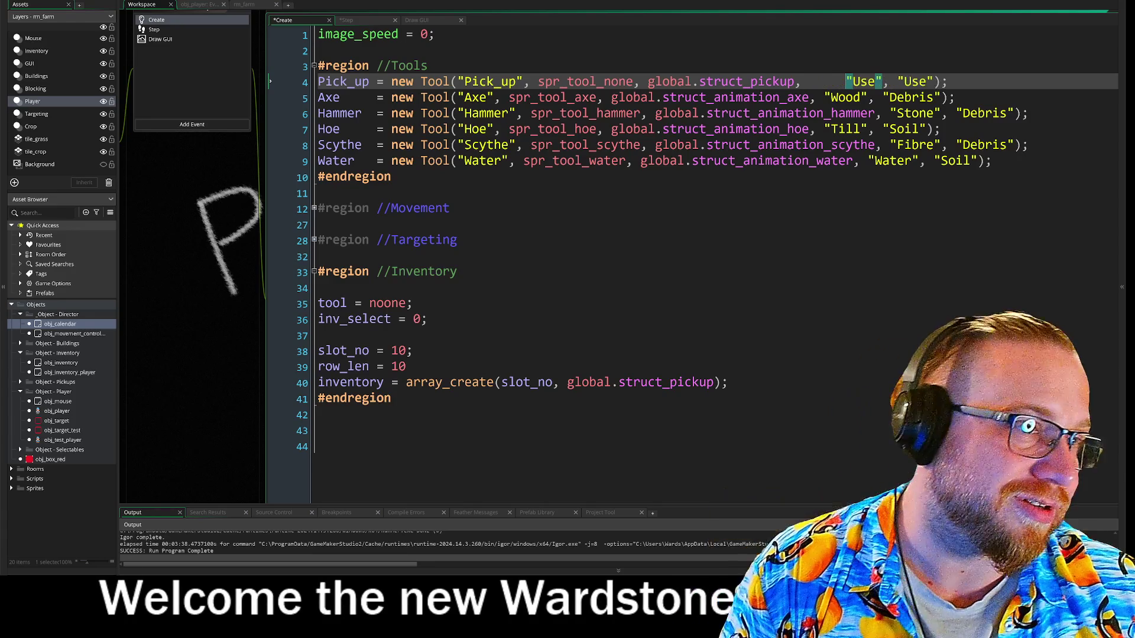
click(824, 97)
key(Tab)
key(Tab)
key(Tab)
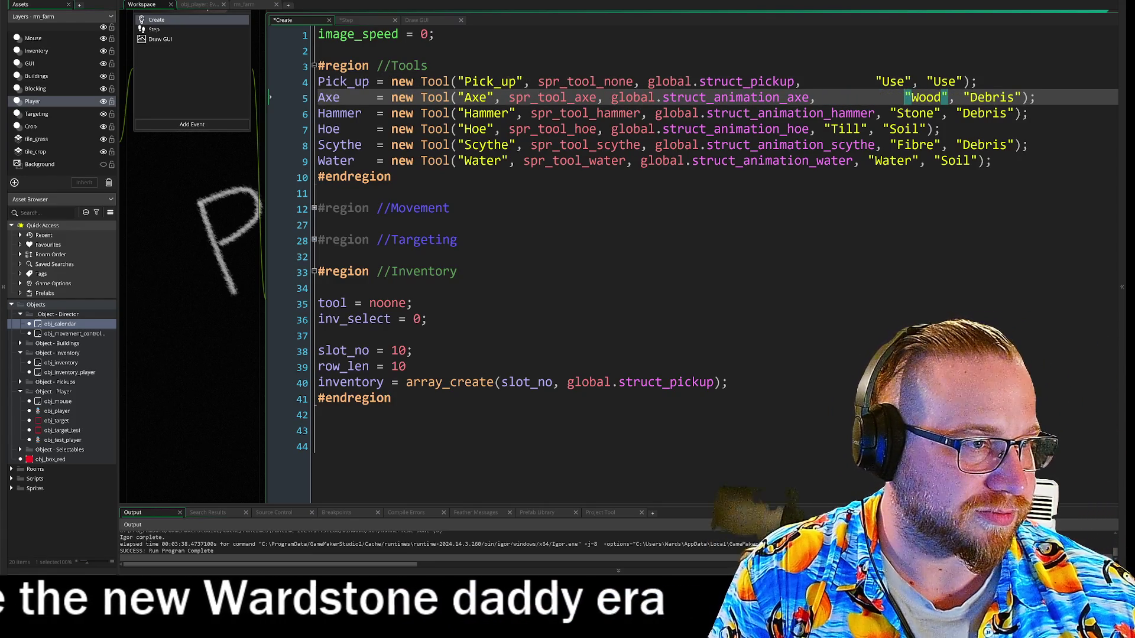
click(875, 81)
key(Tab)
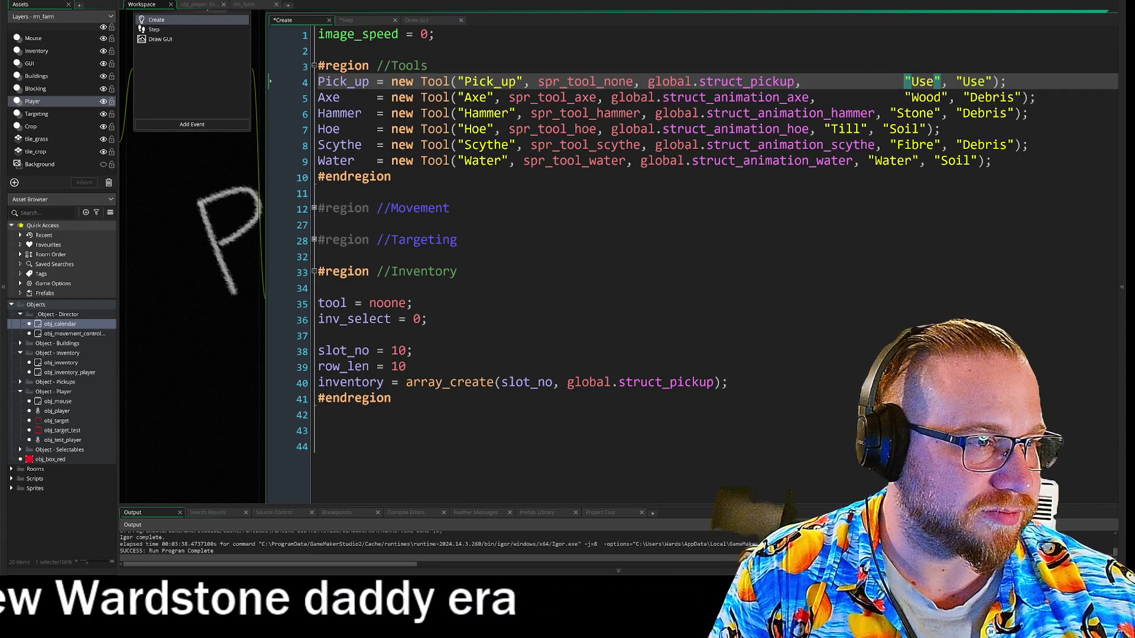
click(890, 113)
key(Tab)
Step: Align the Till, Fibre and Water strings, and Pick_up's second Use with the Debris column
click(825, 129)
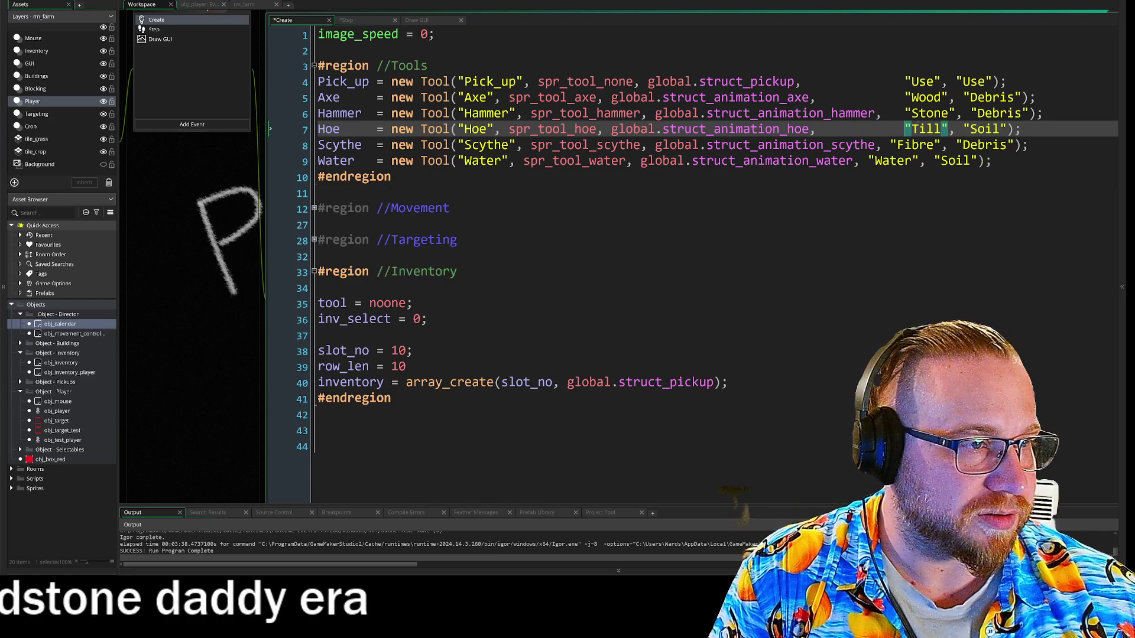
click(890, 144)
key(Tab)
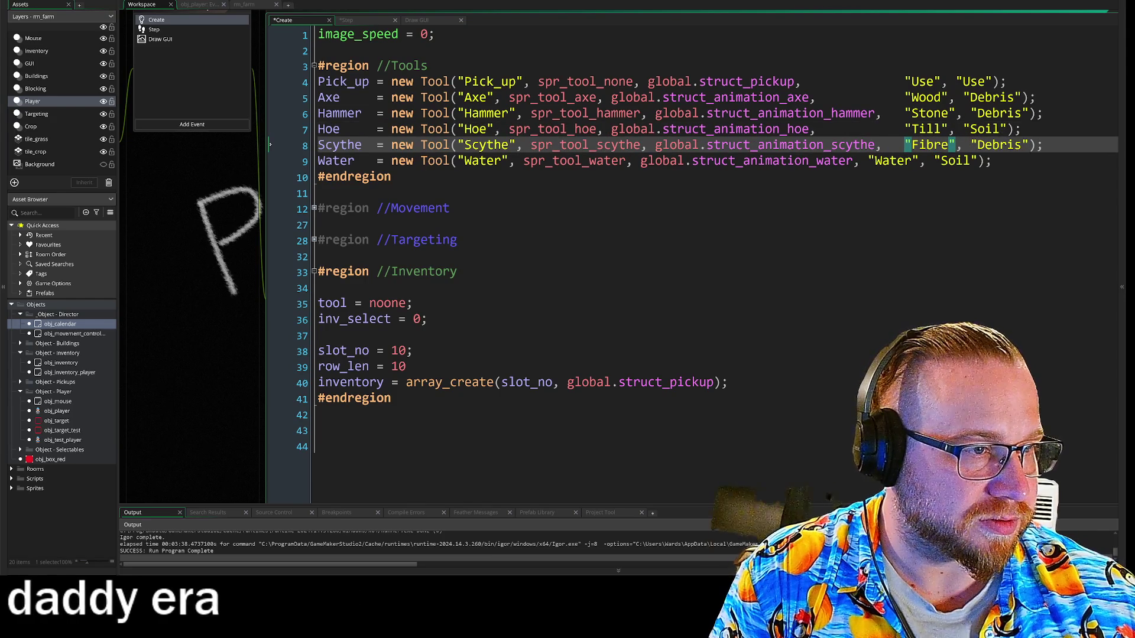
click(868, 160)
key(Tab)
click(458, 208)
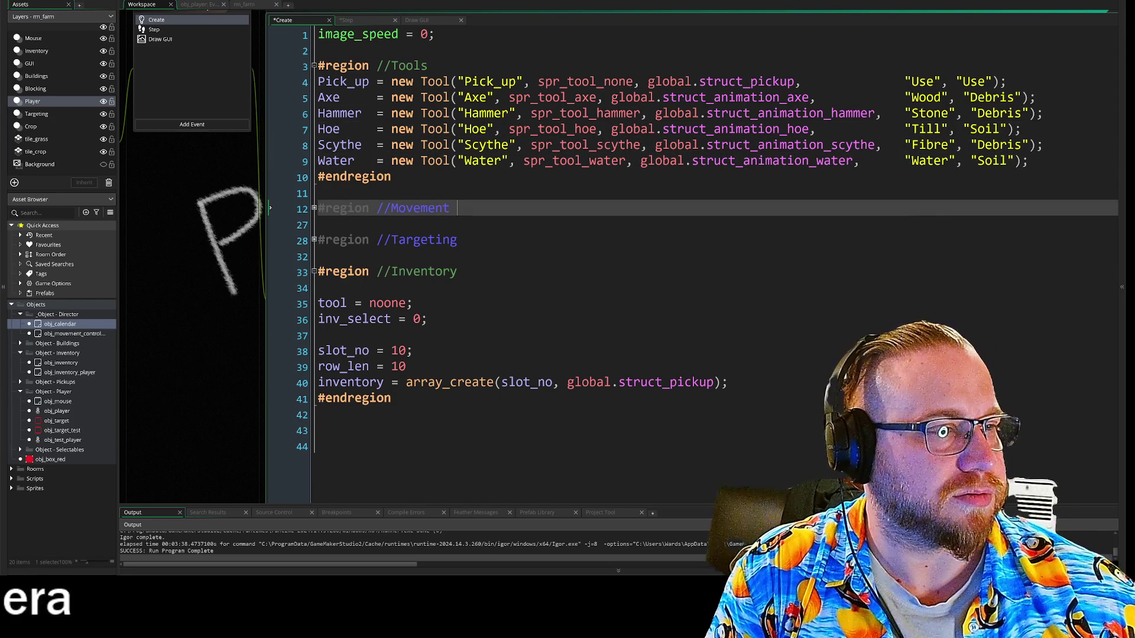
click(956, 81)
key(Tab)
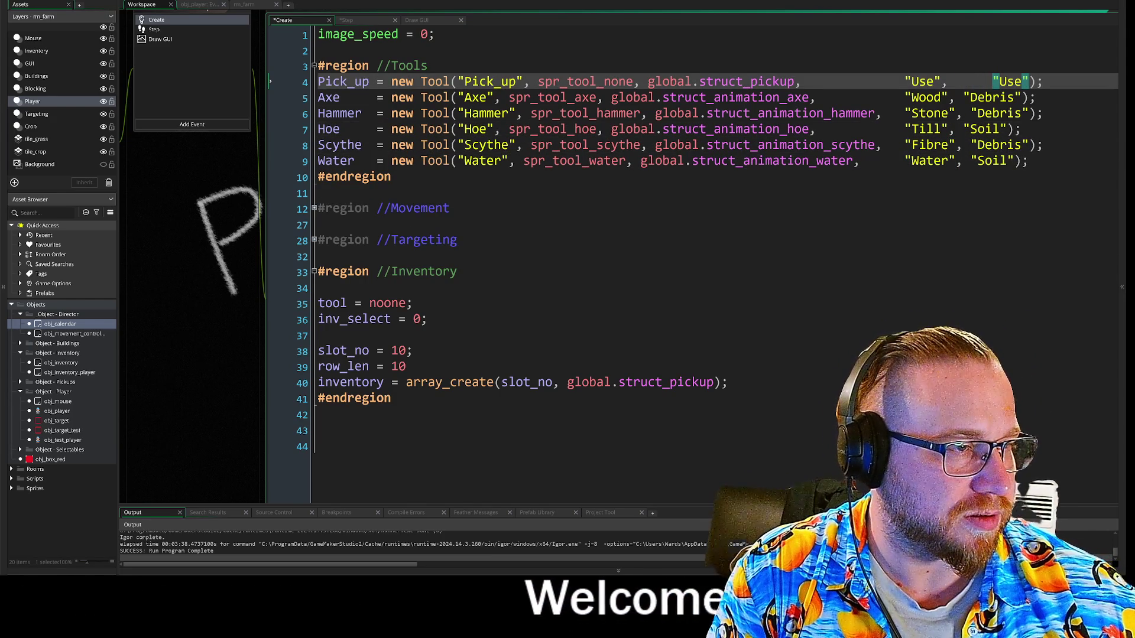
click(458, 240)
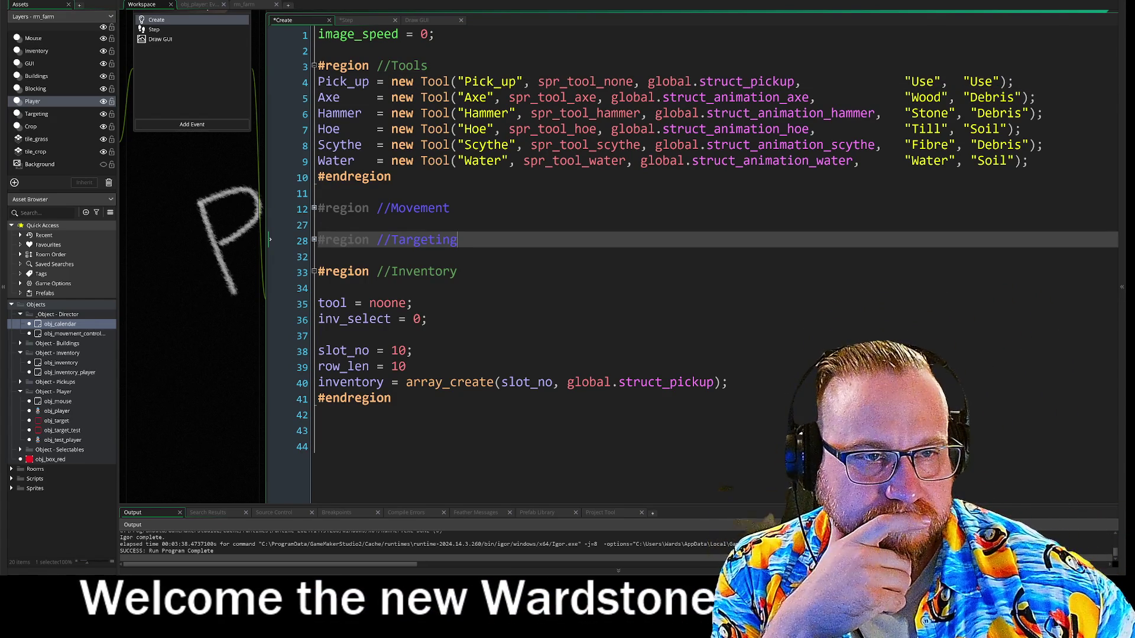
Step: Pad the tool name and sprite arguments (spr_tool_none through spr_tool_water) into a column
click(509, 98)
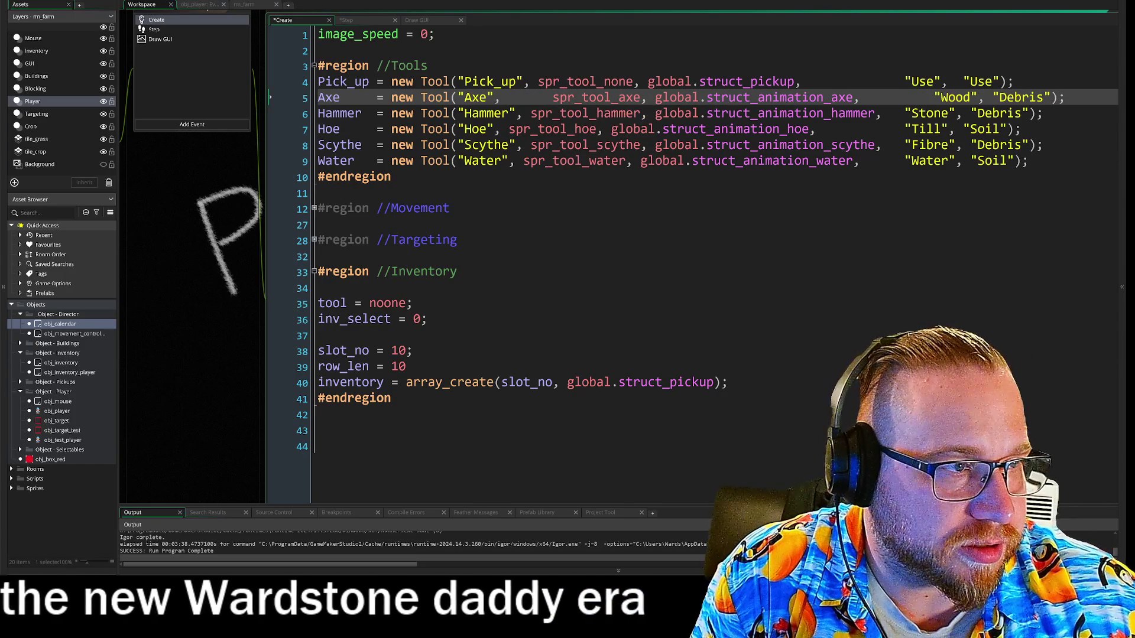
click(538, 82)
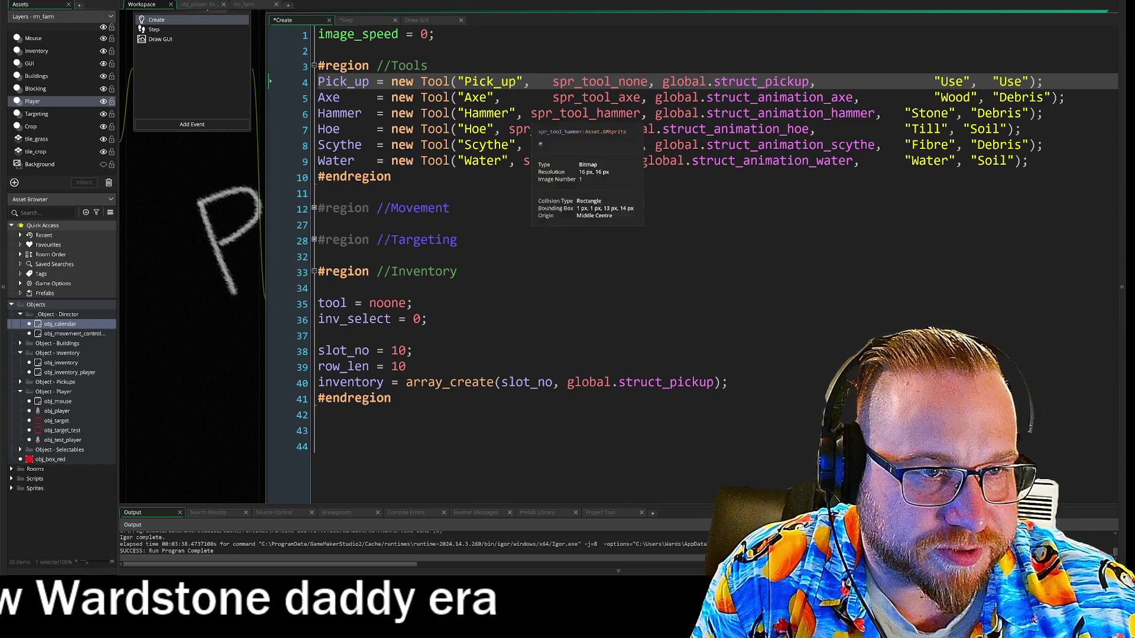
click(530, 113)
click(509, 128)
click(530, 145)
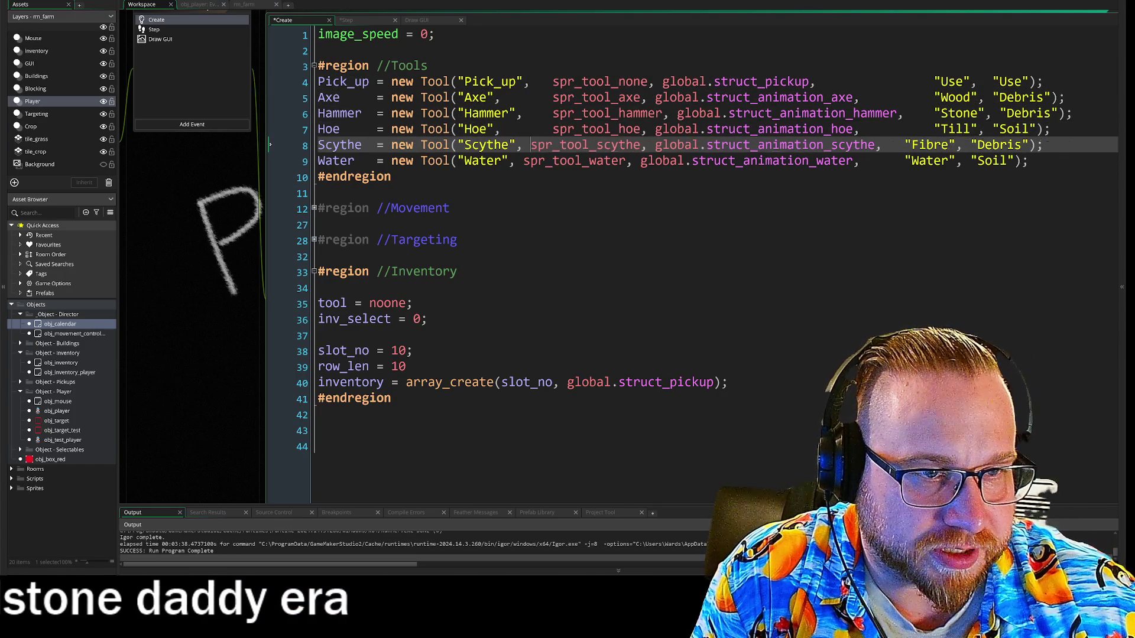
click(523, 160)
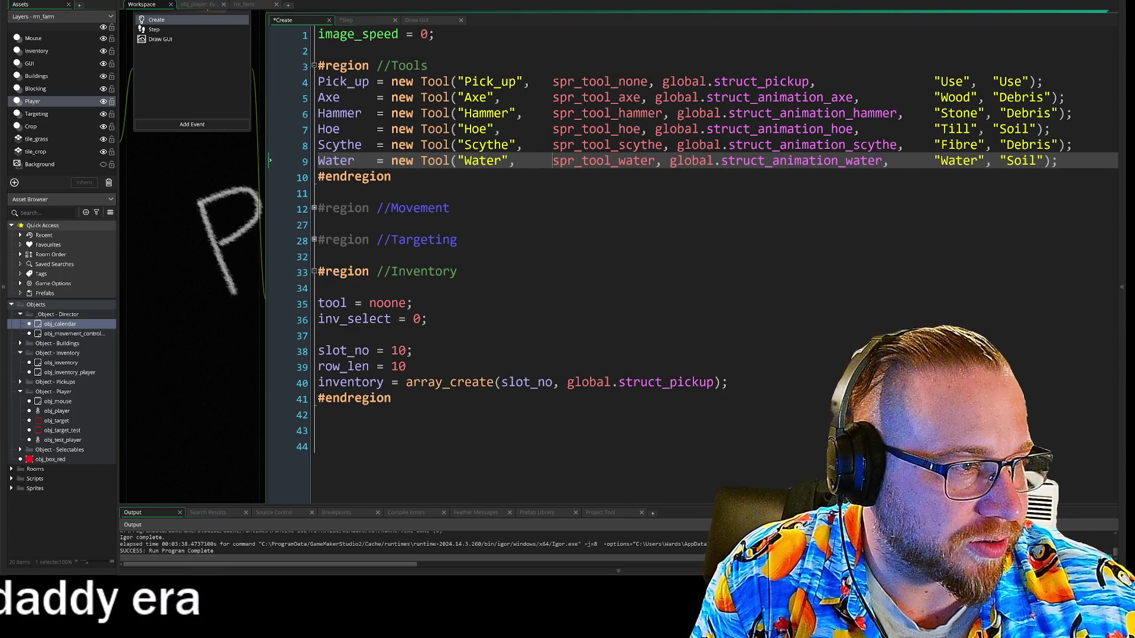
click(322, 256)
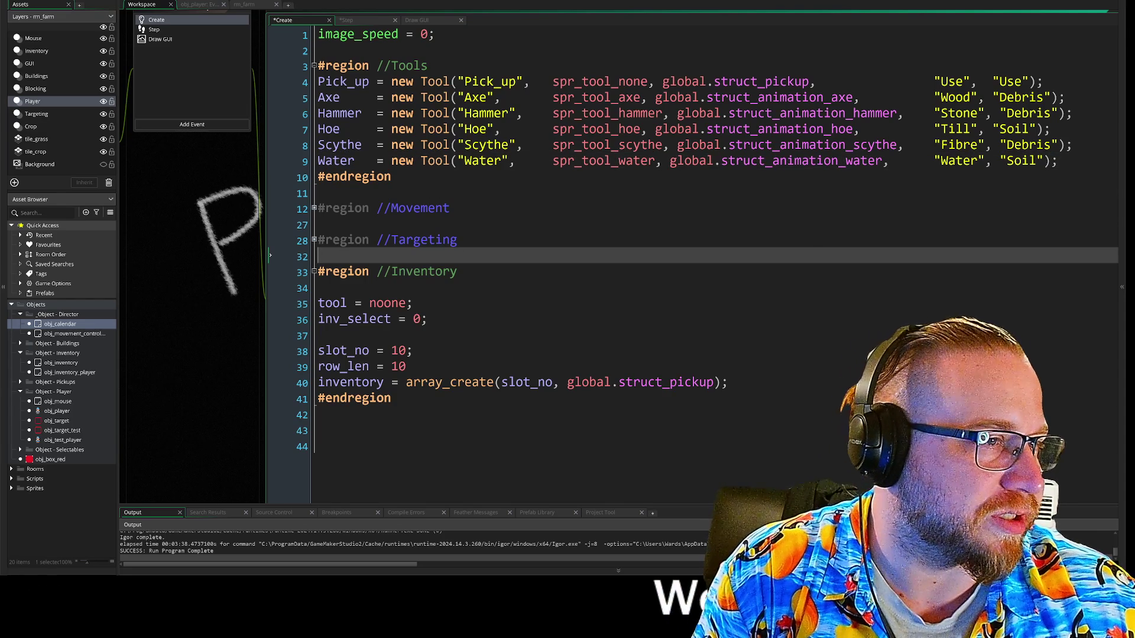
Step: Align the Debris, second Use and Soil strings of all six tools with the Soil column
click(994, 129)
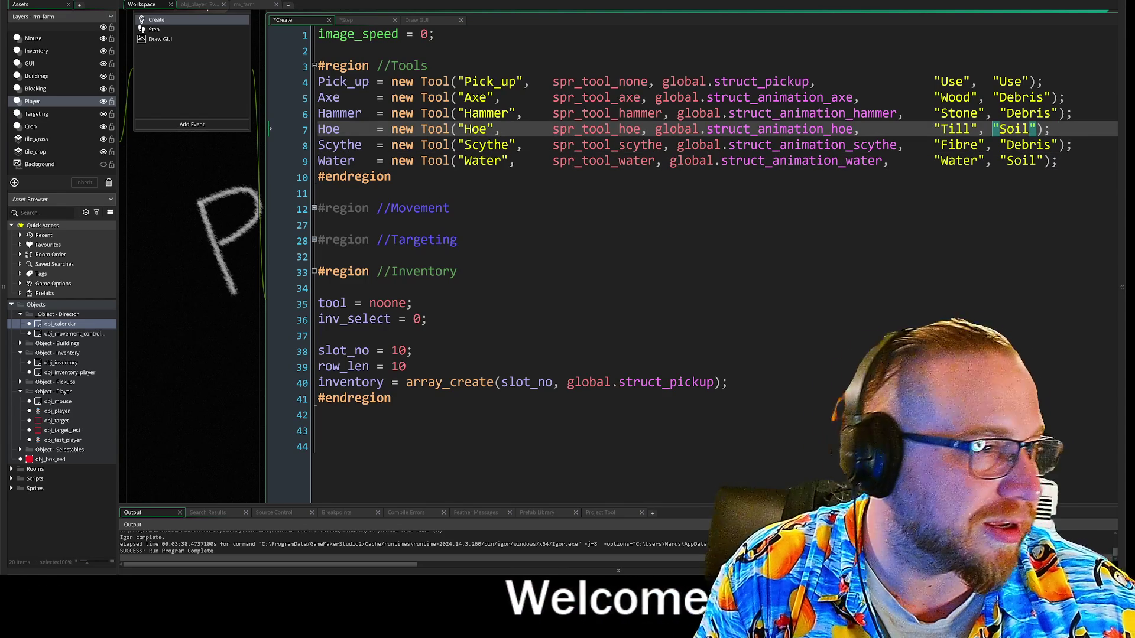
click(1000, 113)
key(Tab)
click(992, 97)
key(Tab)
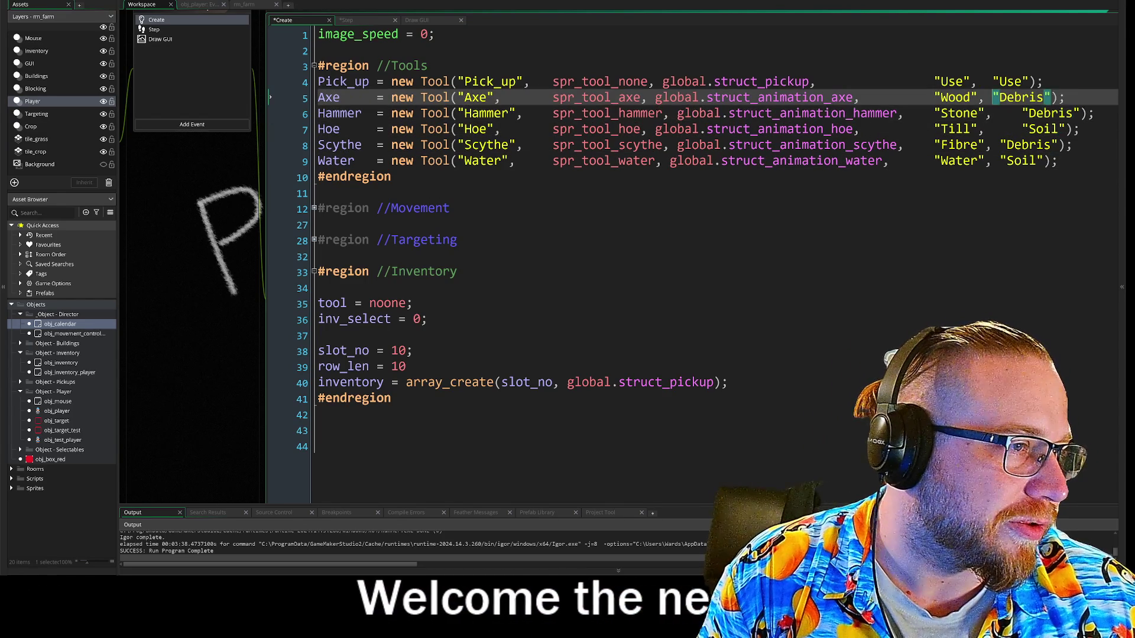
click(993, 81)
key(Tab)
click(1000, 145)
key(Tab)
click(1007, 161)
key(Tab)
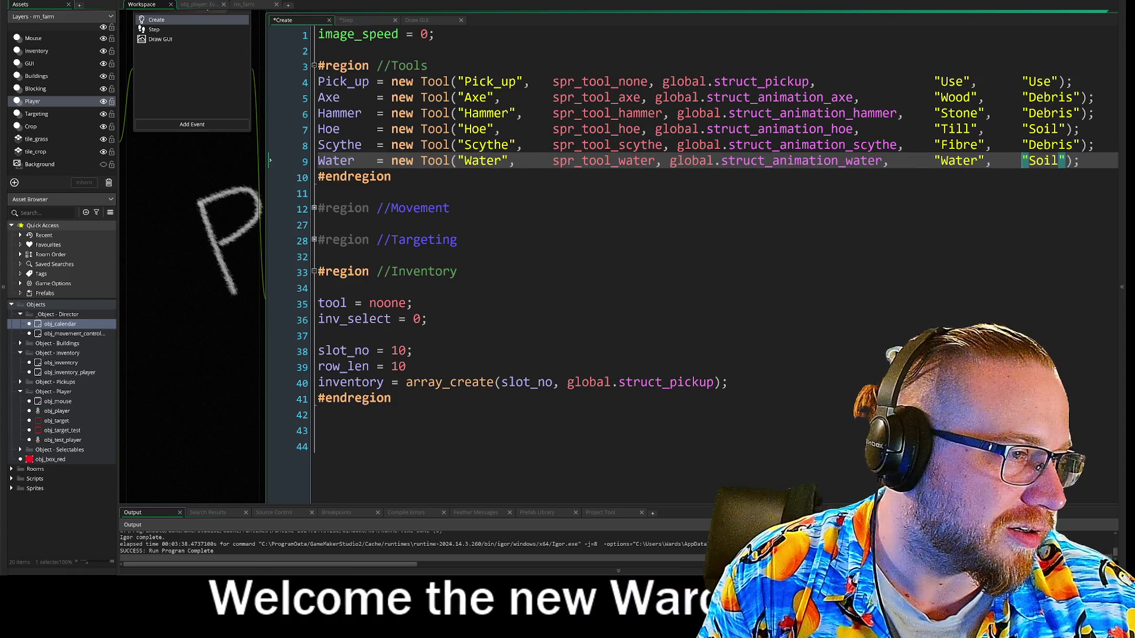
click(449, 208)
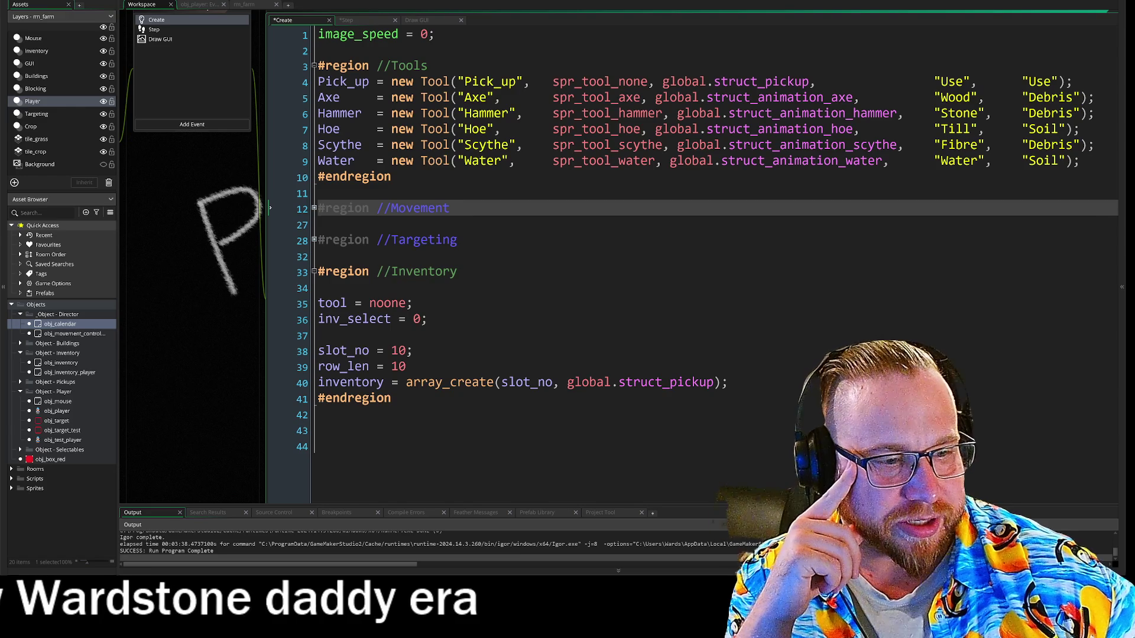
Step: Widen the code area and line up the closing parentheses of the six Tool lines
drag(262, 355, 167, 345)
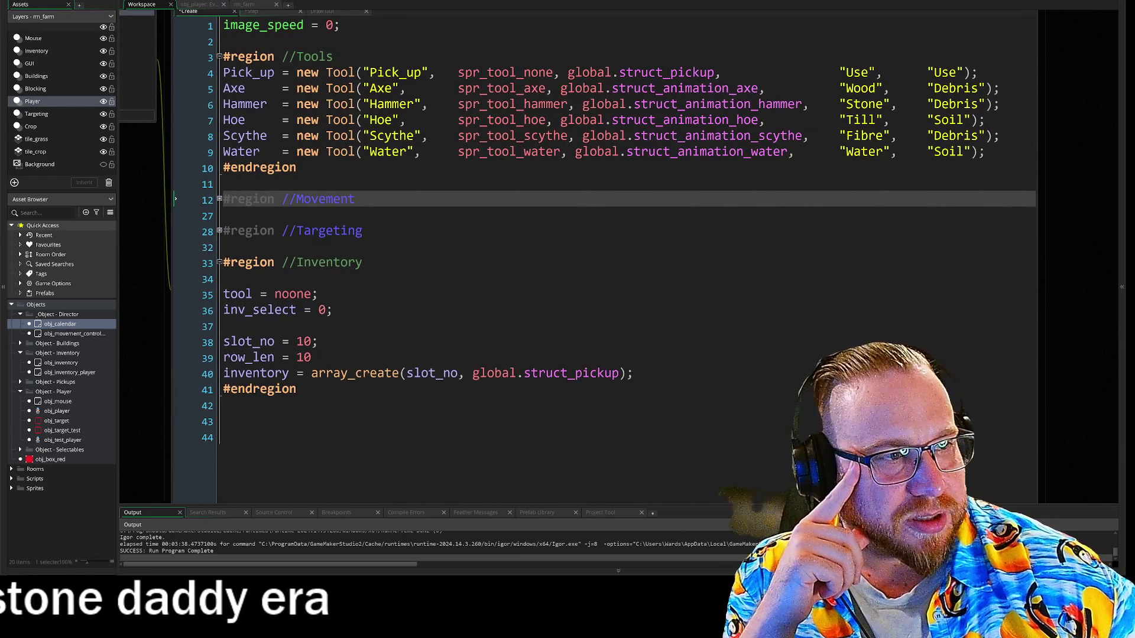
drag(1039, 120, 1078, 119)
click(971, 72)
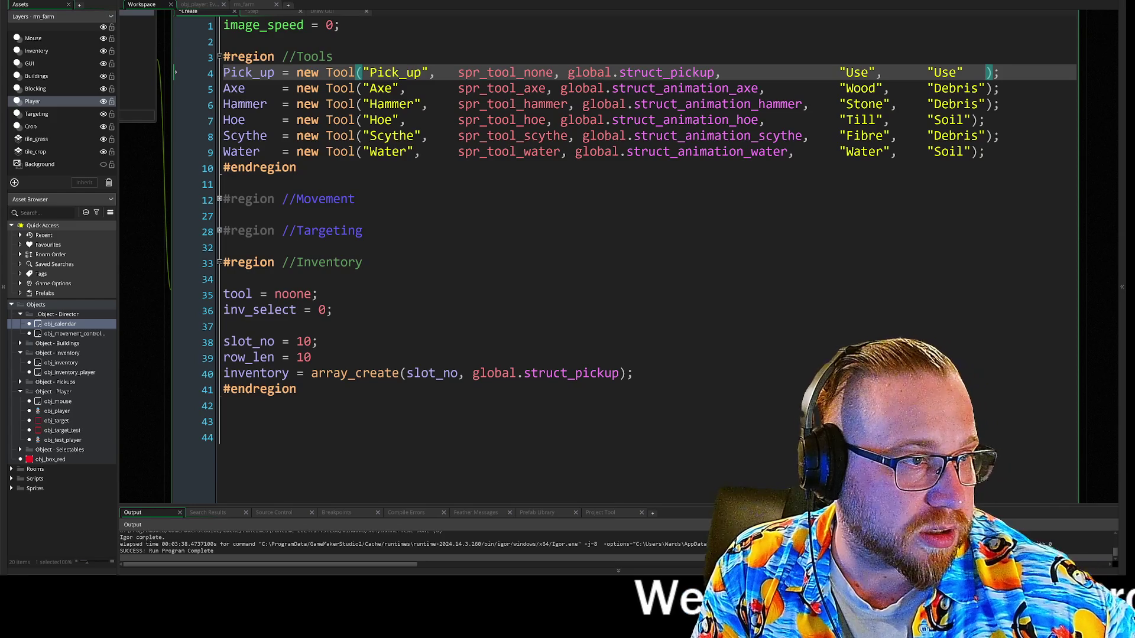
click(975, 119)
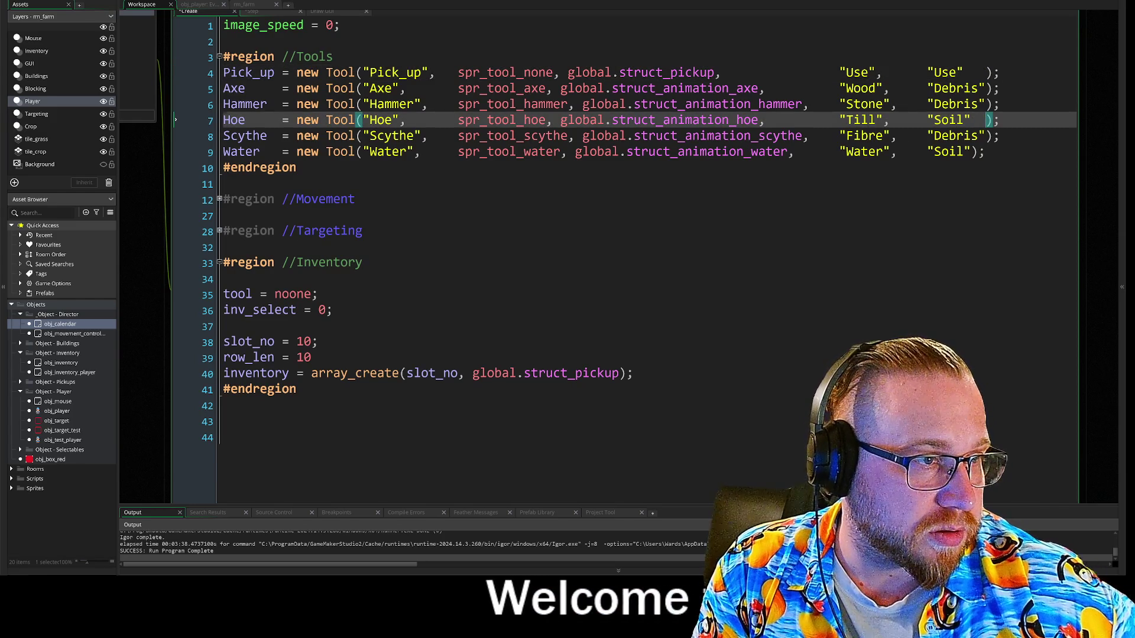
click(971, 151)
click(986, 72)
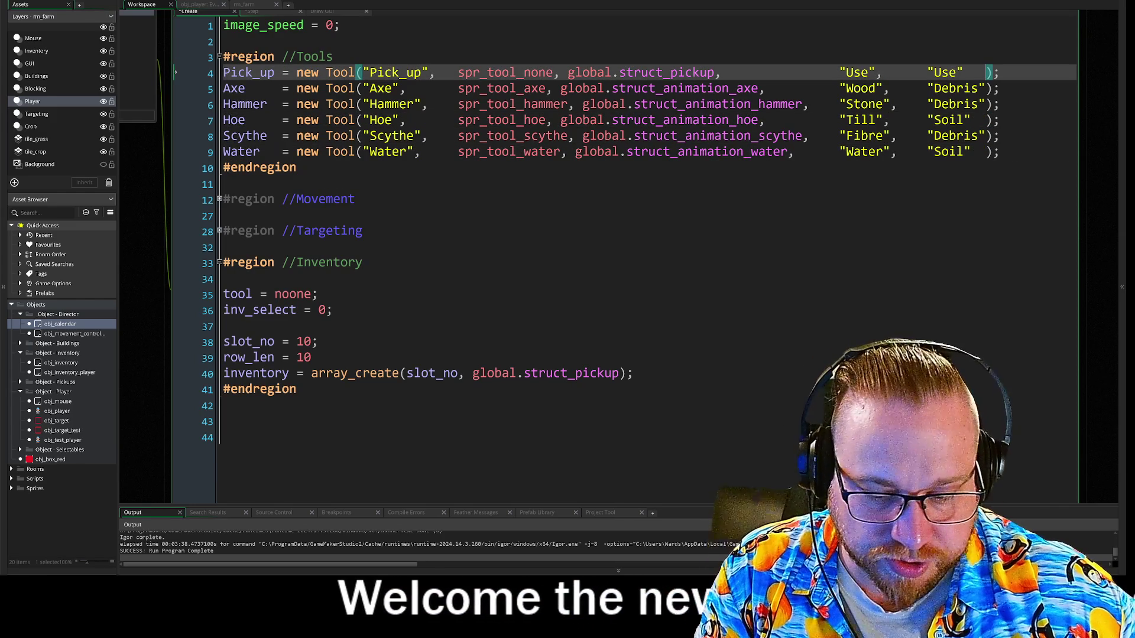
key(Down)
key(Down)
key(Down)
key(Up)
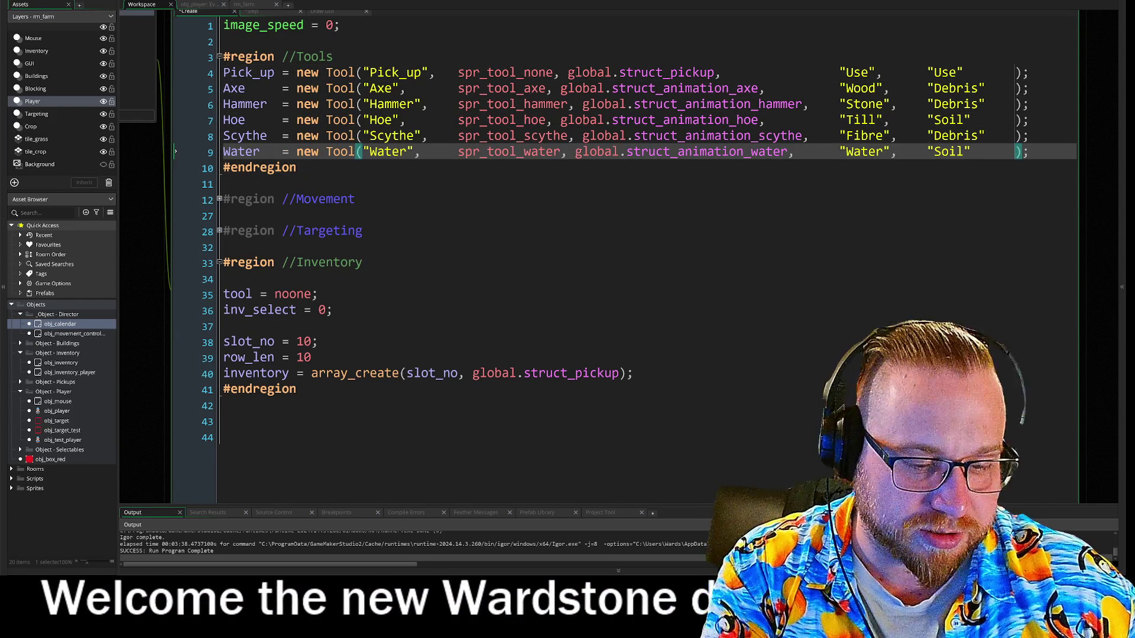
key(Down)
key(Down)
key(Down)
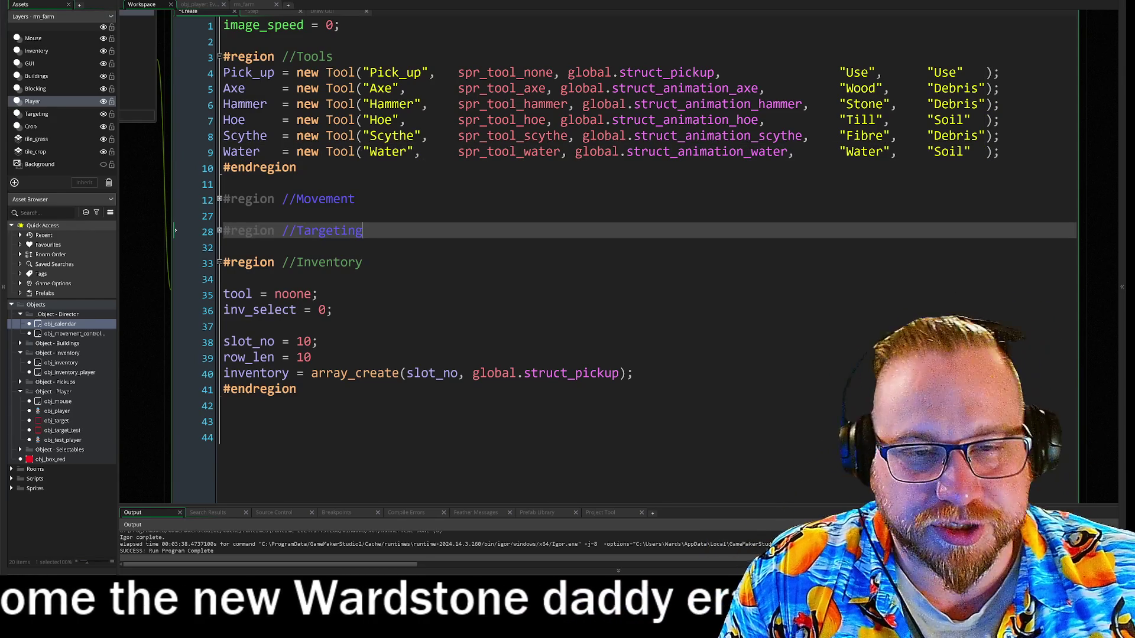
key(Down)
key(Down)
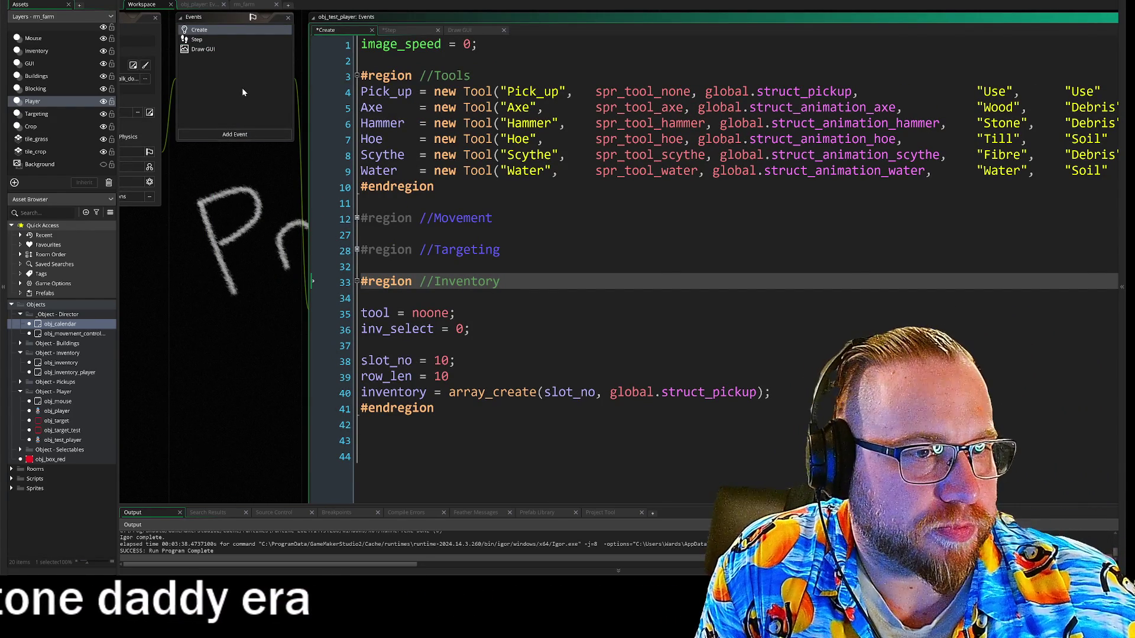
Step: Open obj_player's Step event code in the workspace
mouse_move(249, 210)
mouse_down()
mouse_move(247, 183)
mouse_move(244, 225)
mouse_up()
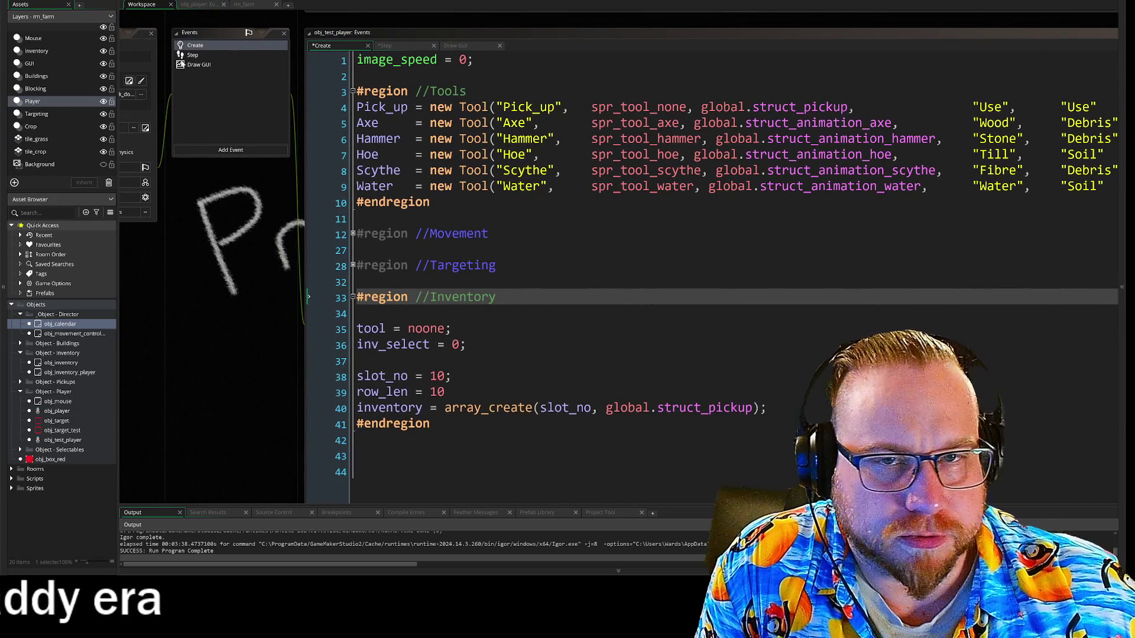
click(193, 55)
drag(279, 276, 235, 84)
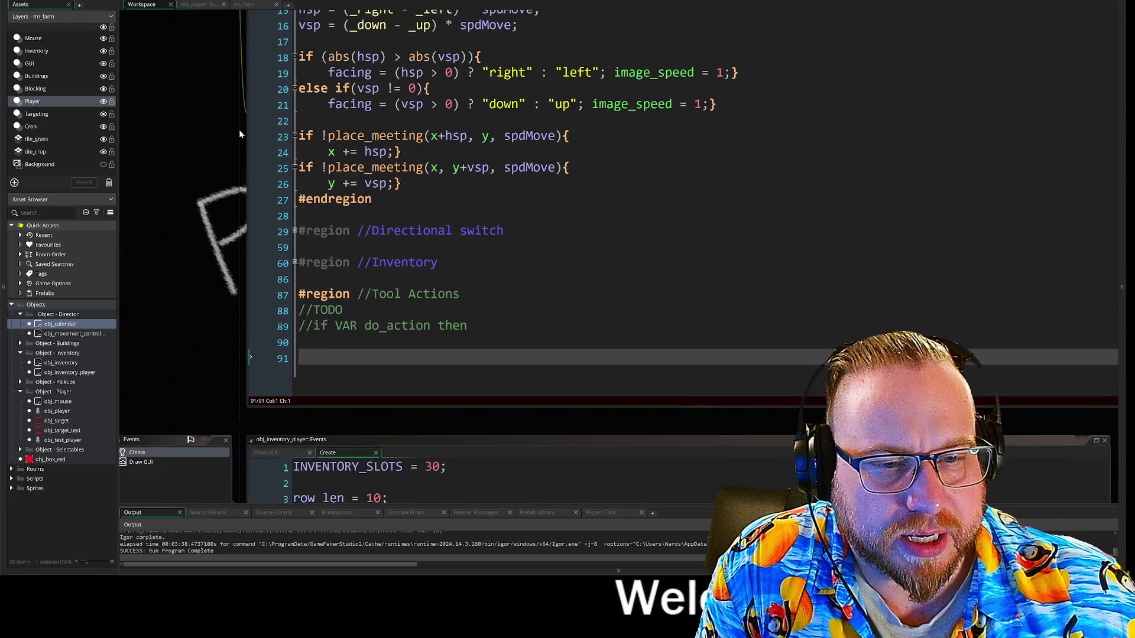
mouse_move(164, 201)
mouse_down()
mouse_move(198, 164)
mouse_move(295, 245)
mouse_move(308, 154)
mouse_move(310, 210)
mouse_up()
scroll(310, 210, up, 10)
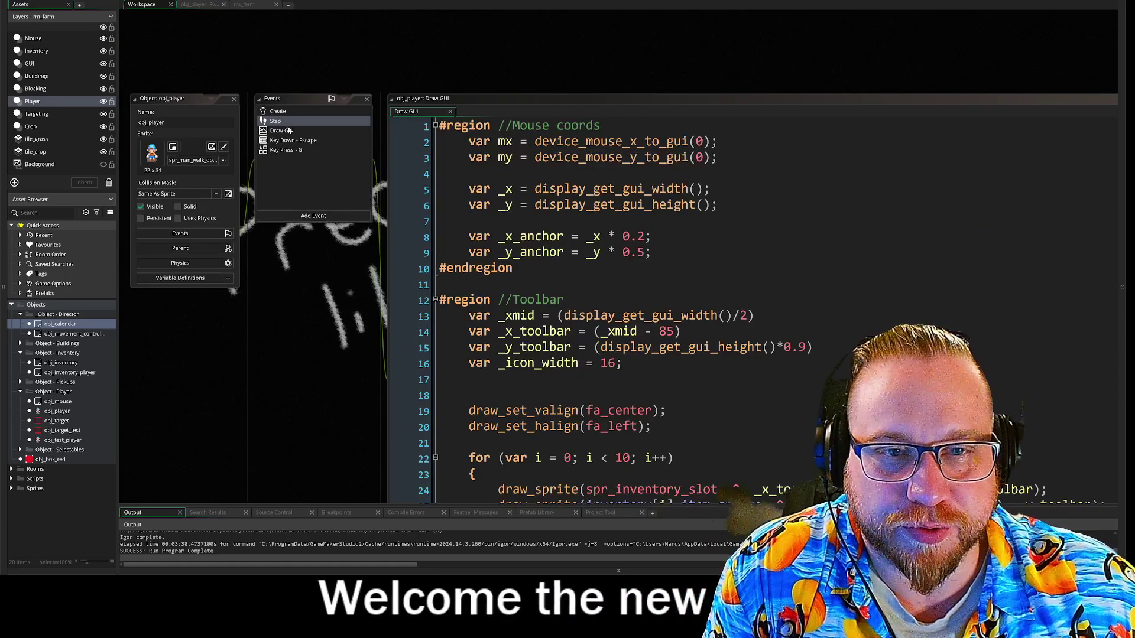
click(282, 120)
scroll(496, 260, down, 1)
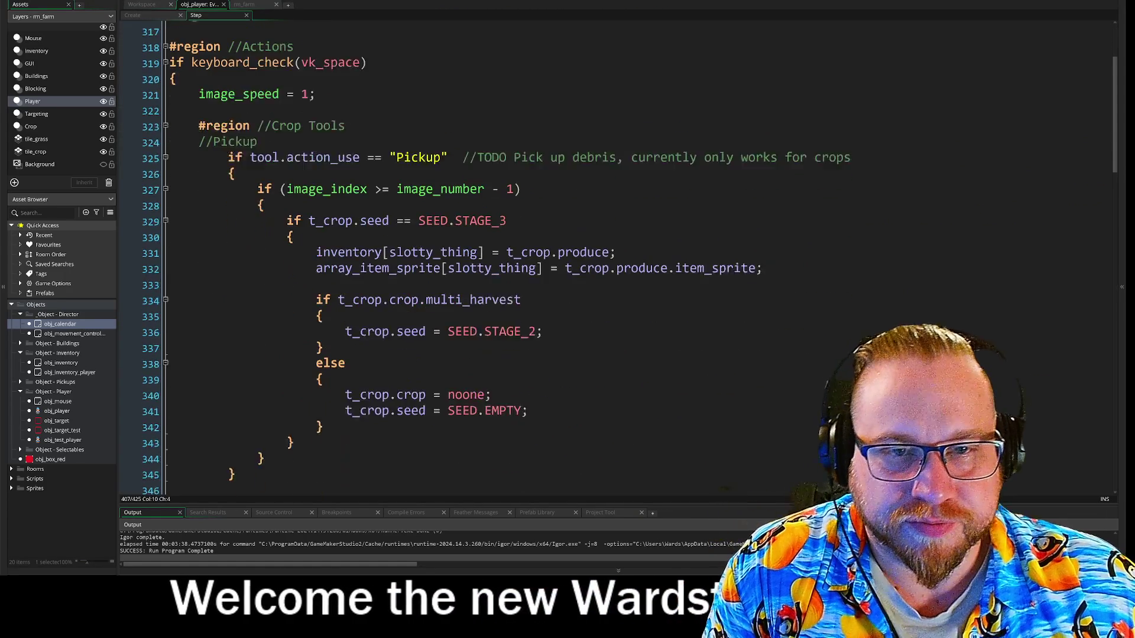
scroll(496, 260, up, 1)
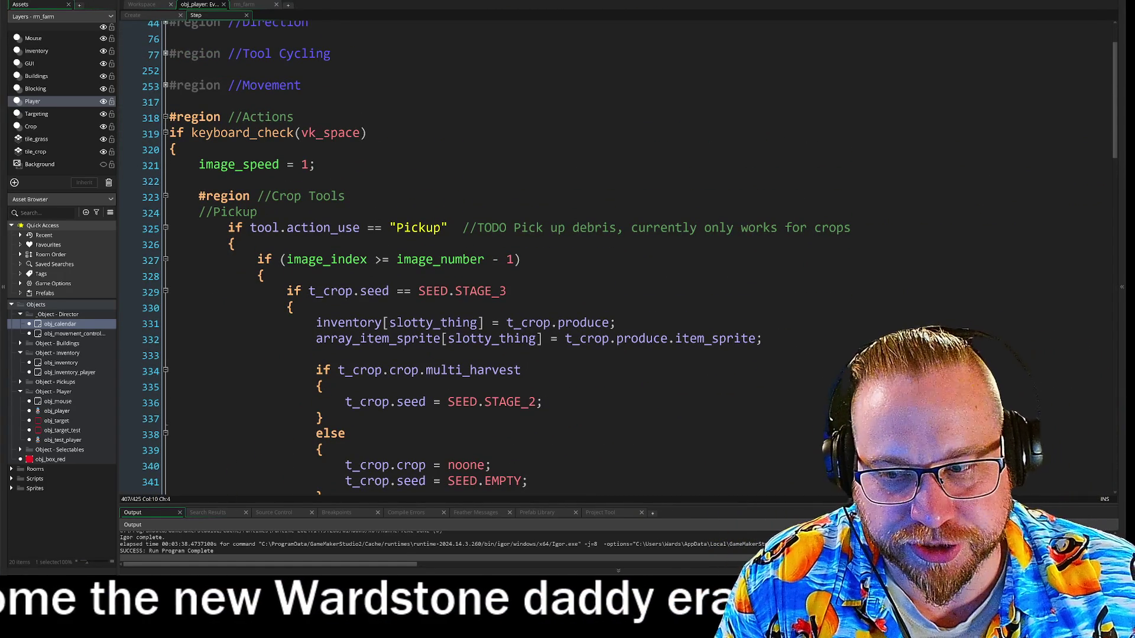
scroll(496, 260, down, 2)
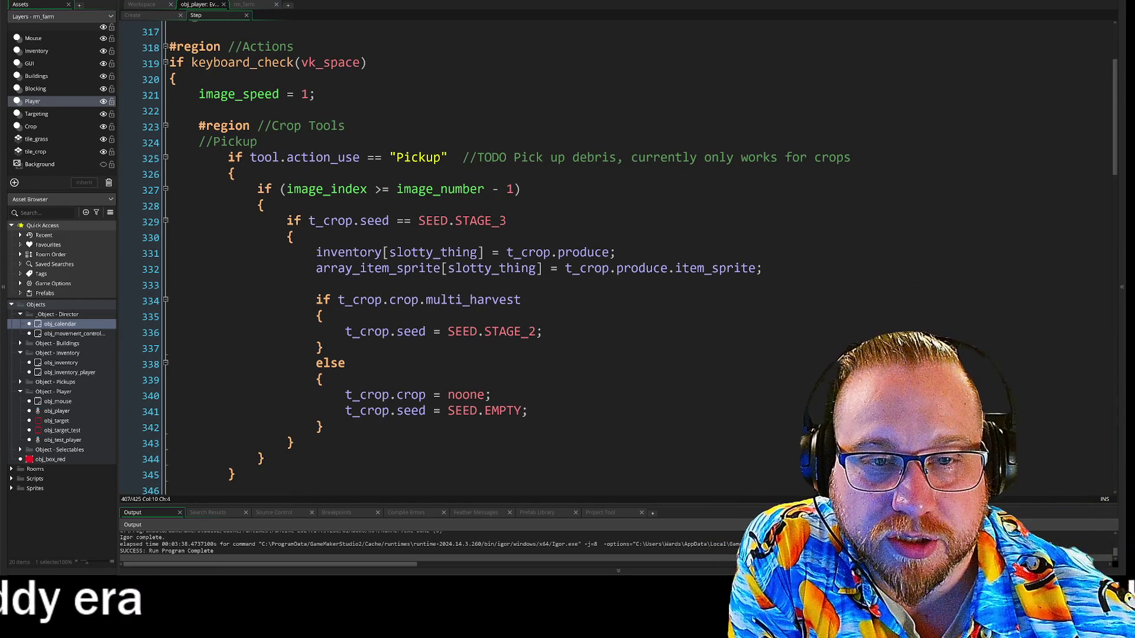
Step: Inspect the Pickup block and its debris TODO around lines 325–341, then launch FireAlpaca
click(256, 158)
click(477, 159)
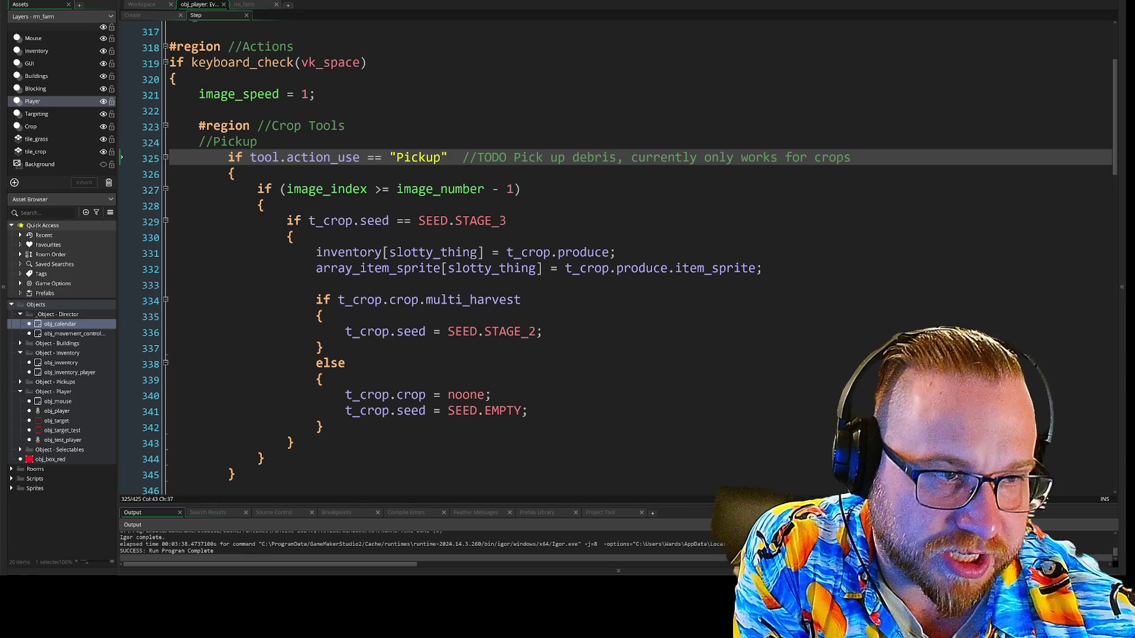
scroll(591, 266, down, 2)
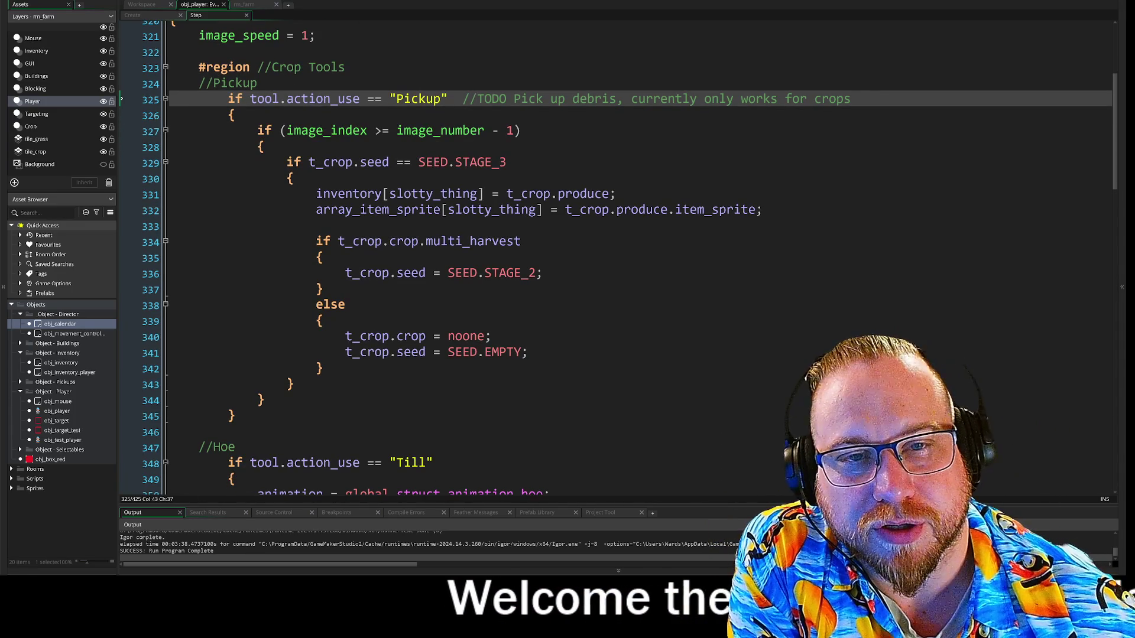
drag(249, 99, 235, 116)
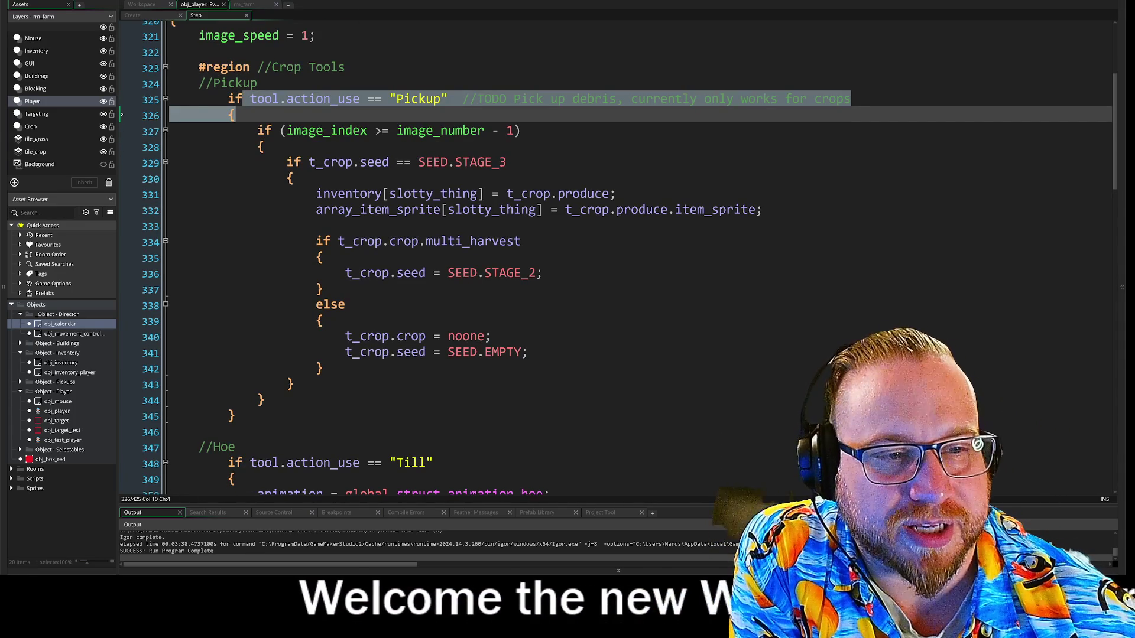
click(528, 353)
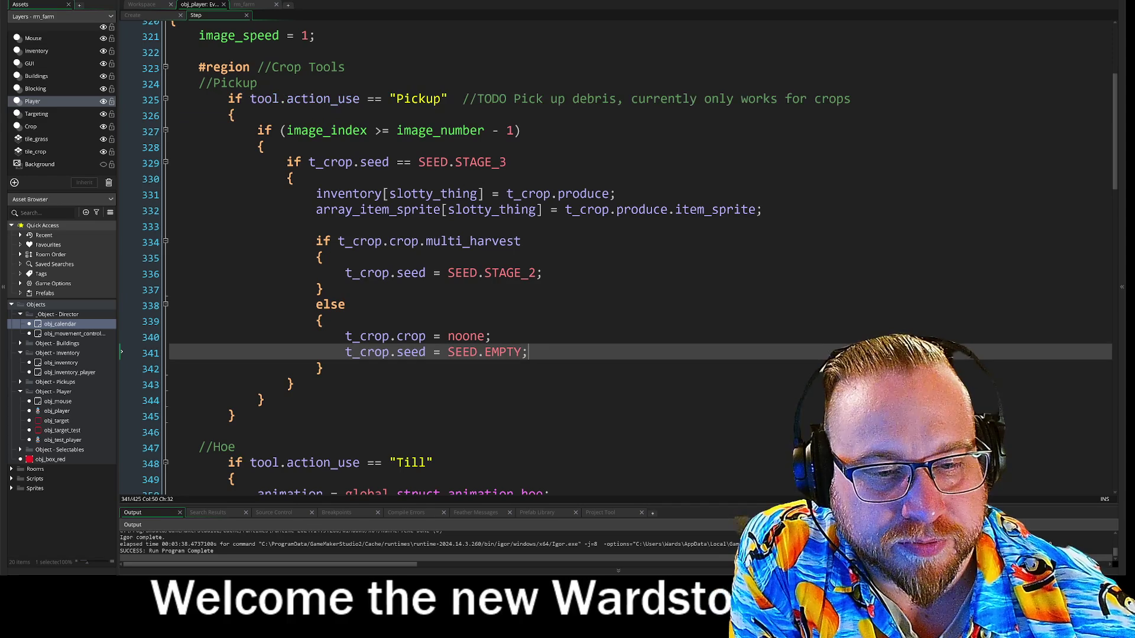
scroll(617, 258, down, 4)
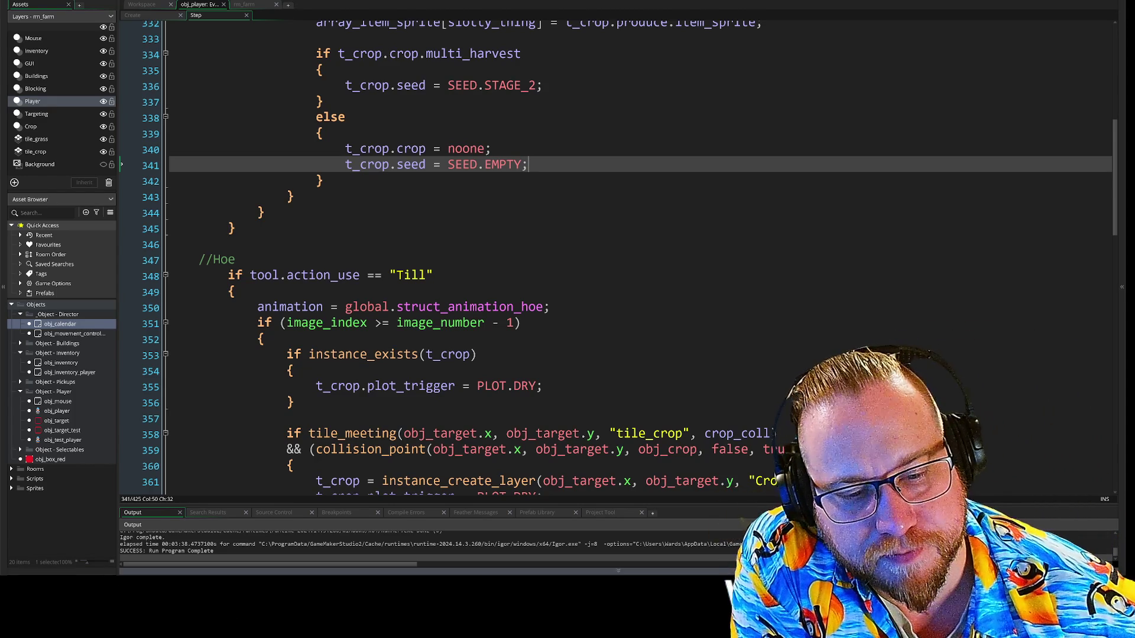
key(super+s)
click(427, 348)
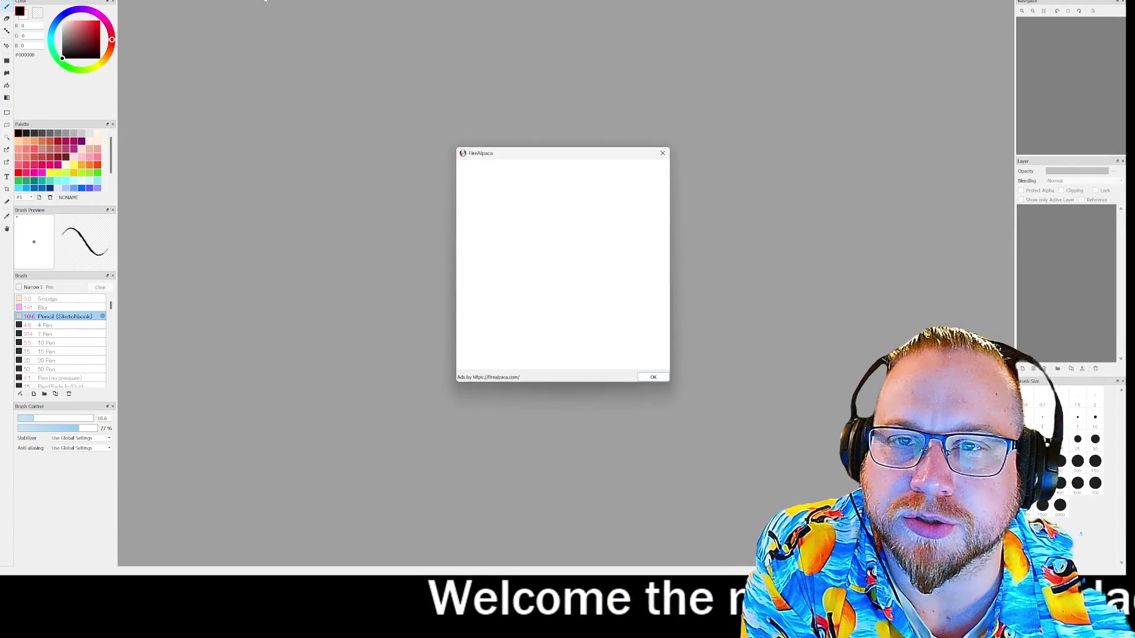
Step: Create a new 1000×1000 blank canvas via File > New
click(12, 1)
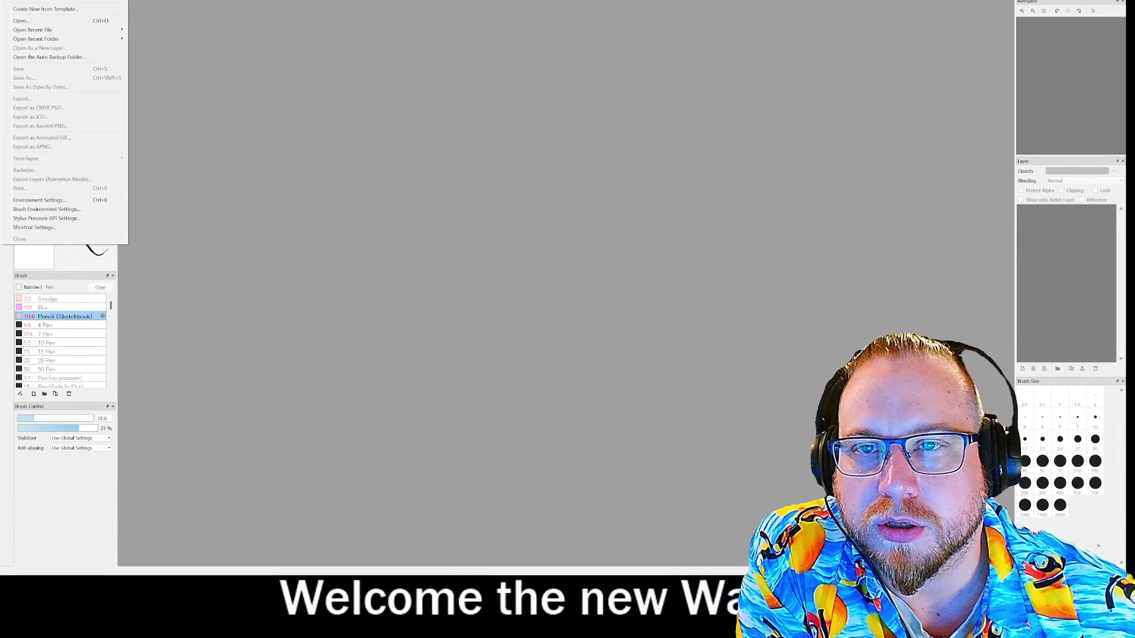
click(36, 13)
click(602, 385)
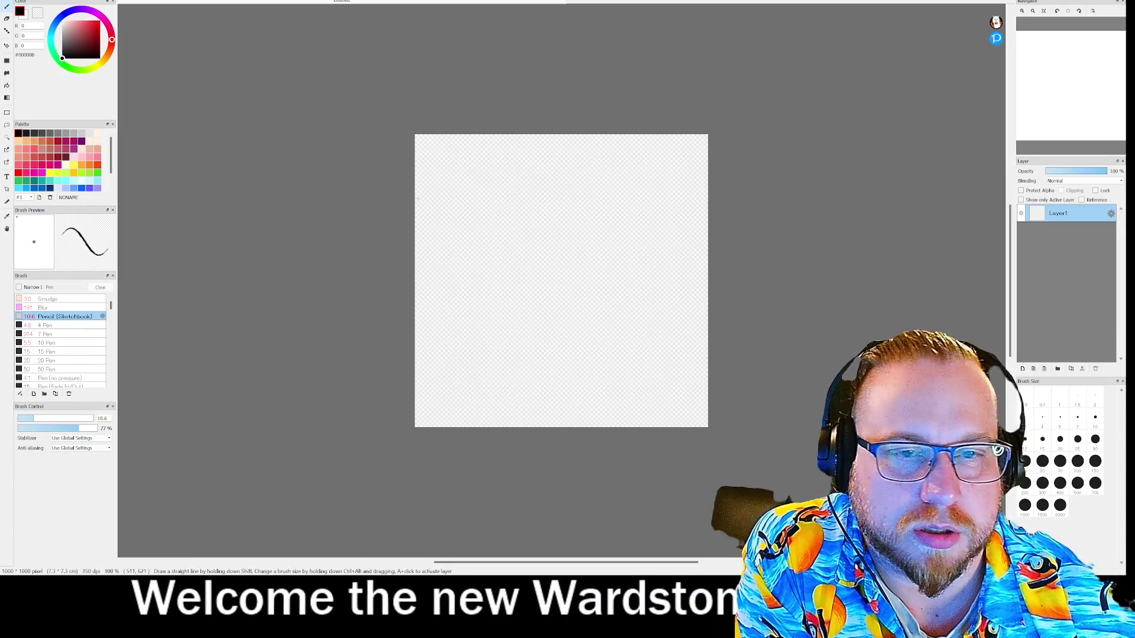
Step: Fill the canvas black with the Bucket tool and pan to its top-left
click(7, 86)
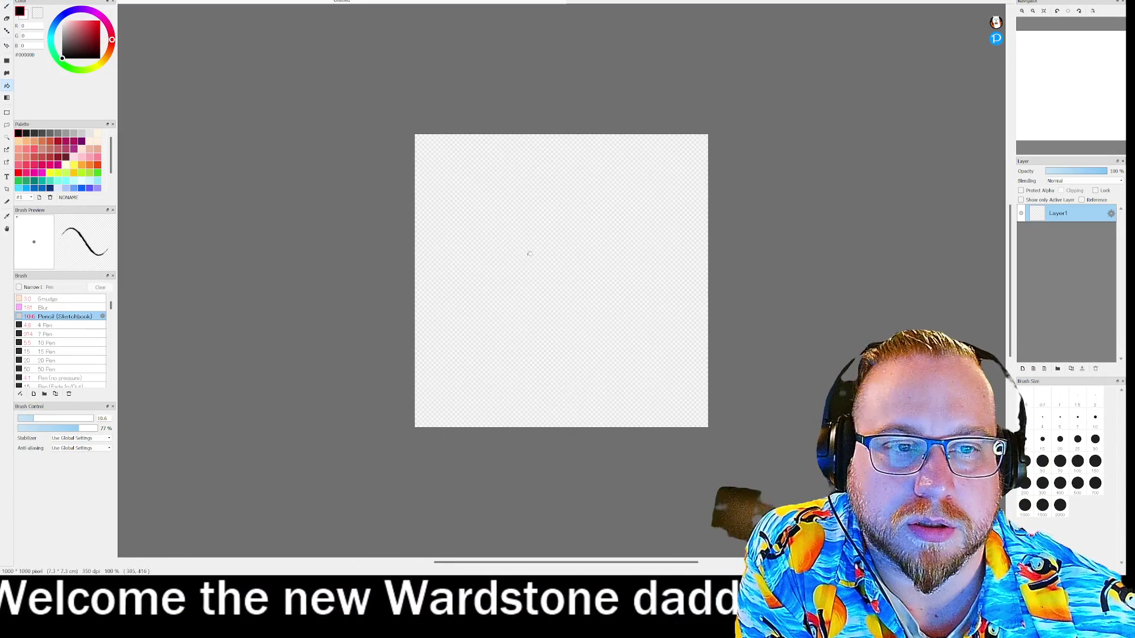
click(575, 286)
scroll(593, 278, down, 2)
scroll(471, 290, up, 6)
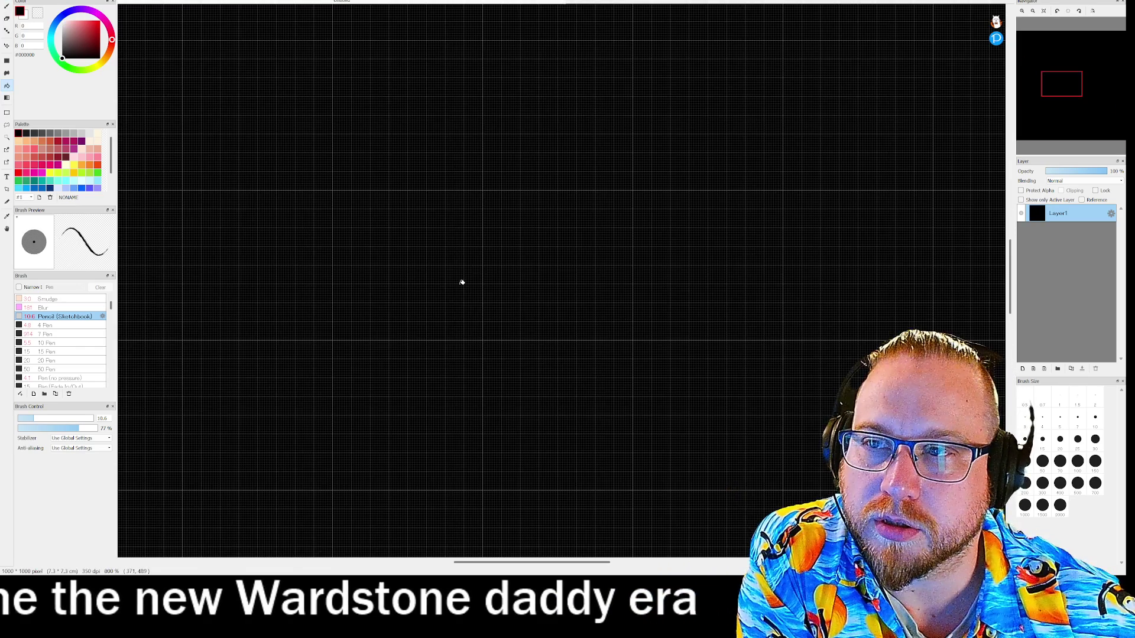
scroll(473, 284, down, 1)
mouse_move(1123, 101)
mouse_down()
mouse_move(1111, 97)
mouse_move(1125, 89)
mouse_up()
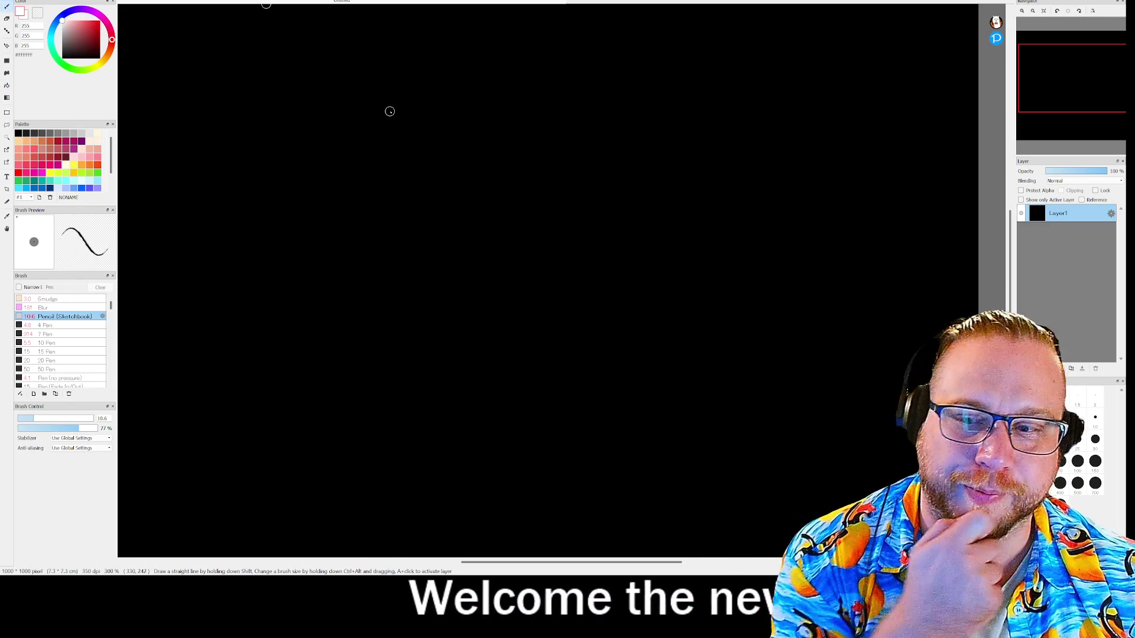
Step: Write the heading An' at the canvas top-left and underline it
mouse_move(183, 94)
mouse_down()
mouse_move(187, 64)
mouse_move(224, 93)
mouse_move(216, 71)
mouse_up()
mouse_move(234, 94)
mouse_down()
mouse_move(236, 78)
mouse_move(261, 72)
mouse_up()
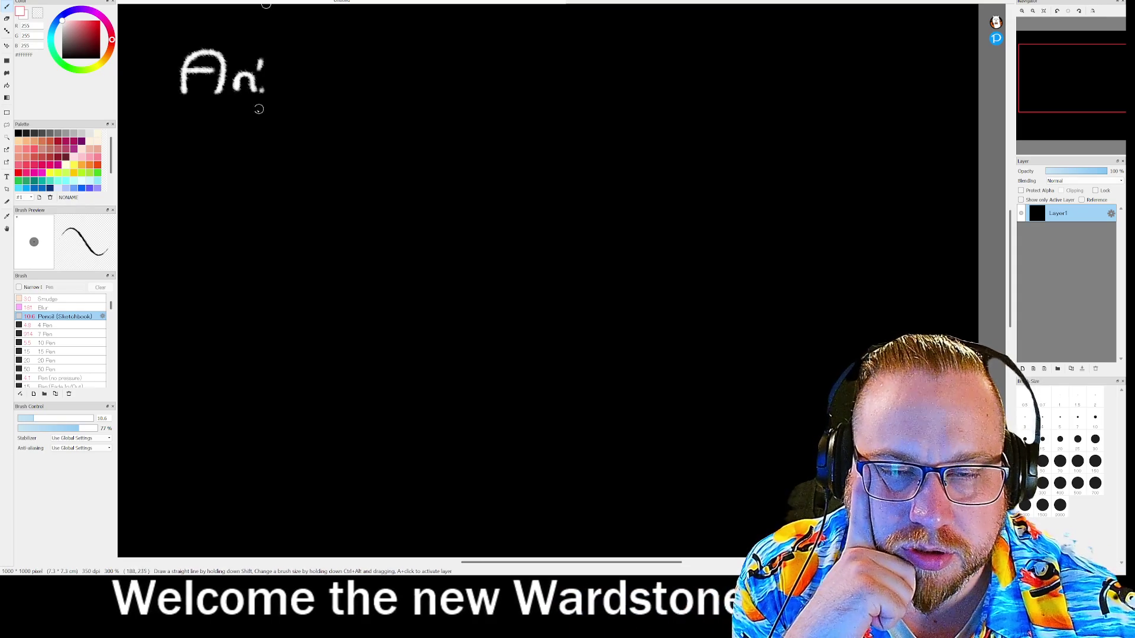
drag(157, 95, 307, 101)
mouse_move(166, 132)
mouse_down()
mouse_move(169, 159)
mouse_move(186, 129)
mouse_move(243, 148)
mouse_up()
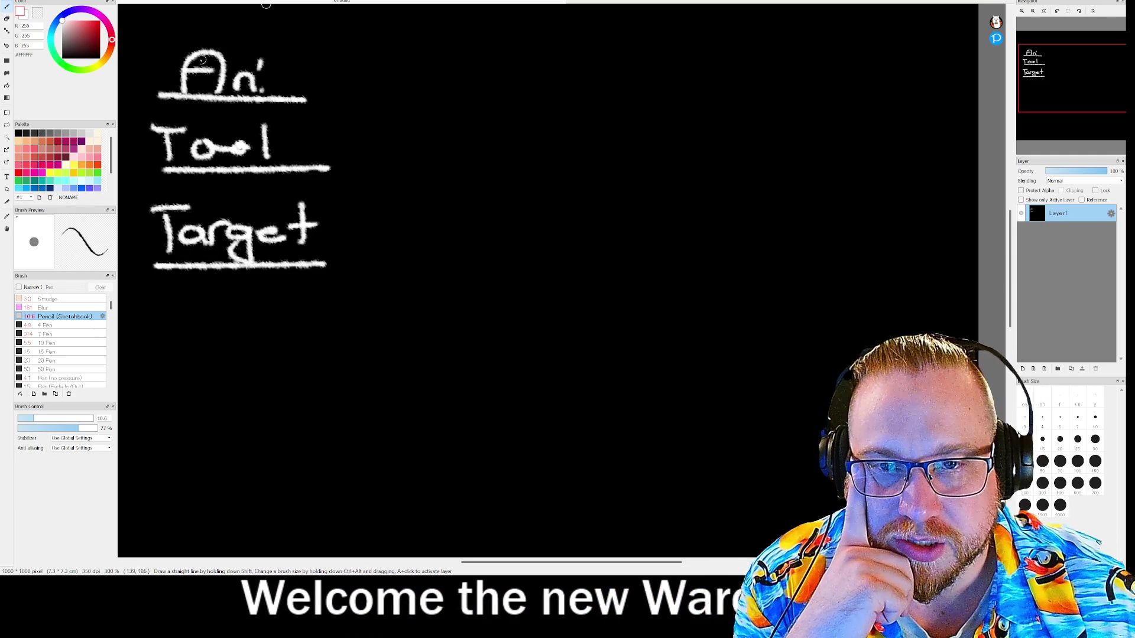
Step: Draw trial arrows from Tool toward An' and a rectangle, then undo them
mouse_move(147, 150)
mouse_down()
mouse_move(132, 145)
mouse_move(140, 68)
mouse_move(157, 57)
mouse_move(158, 69)
mouse_up()
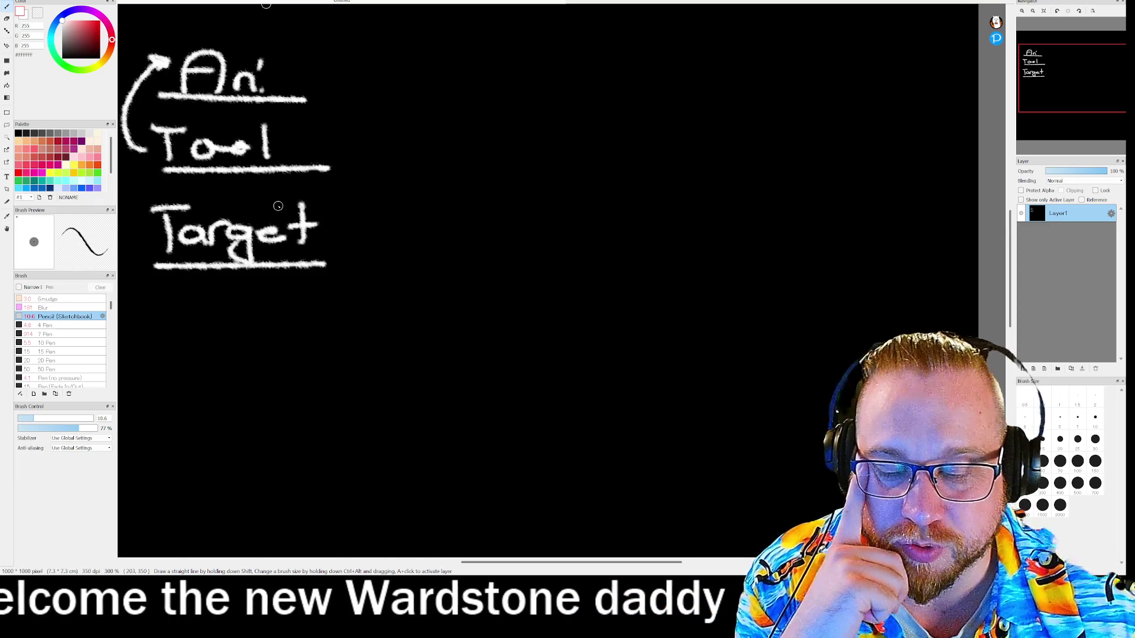
key(ctrl+z)
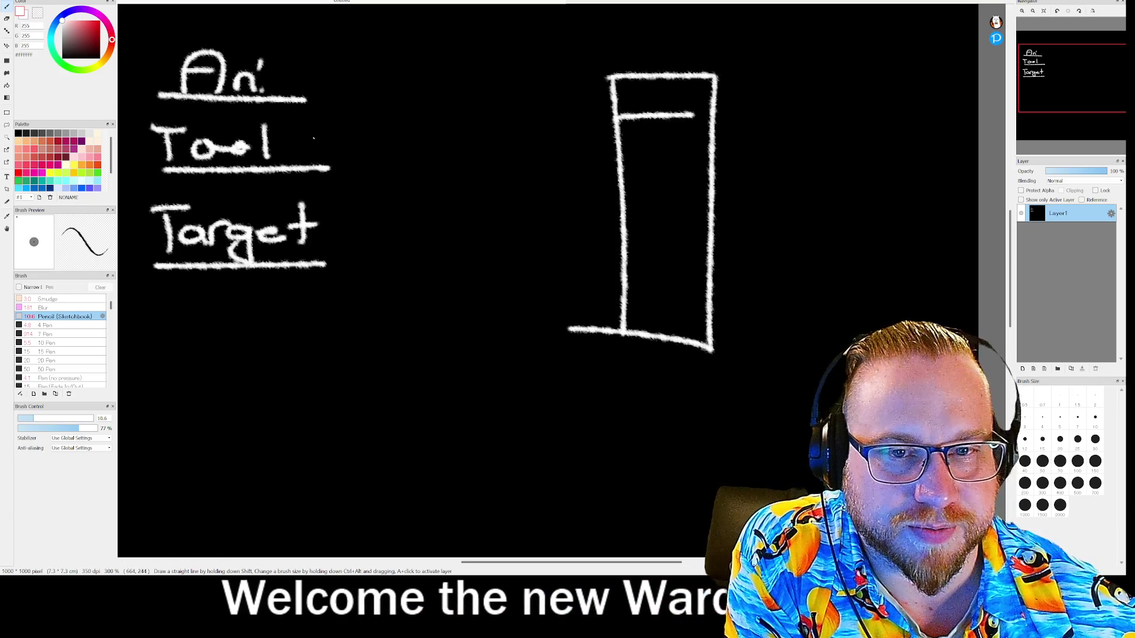
drag(336, 145, 584, 152)
drag(467, 173, 509, 173)
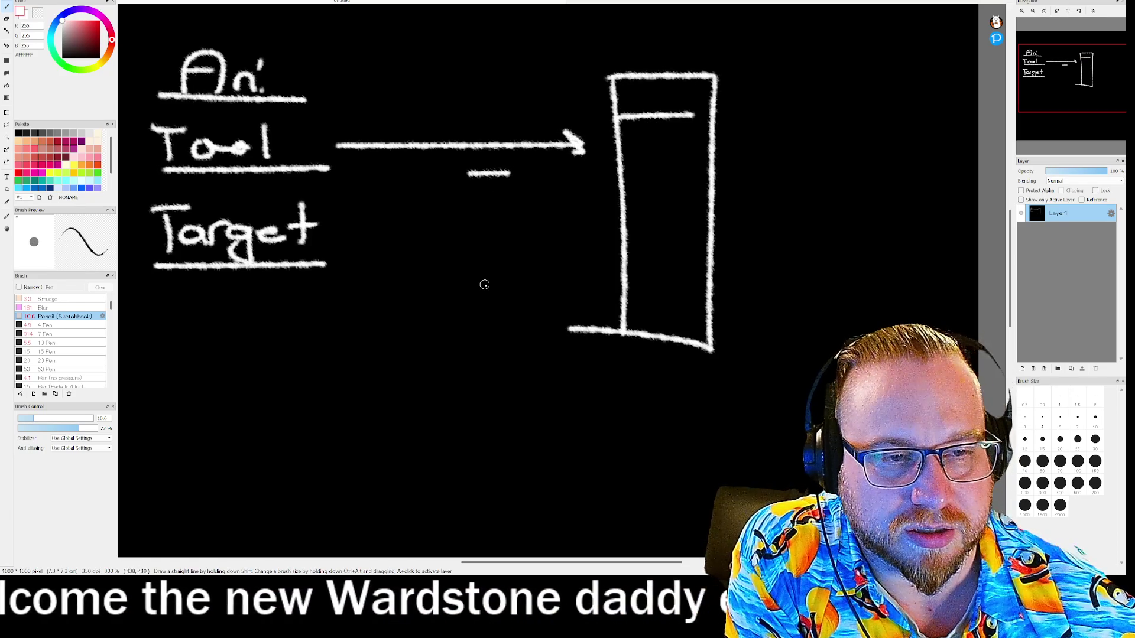
key(ctrl+z)
key(ctrl+z)
key(ctrl+z)
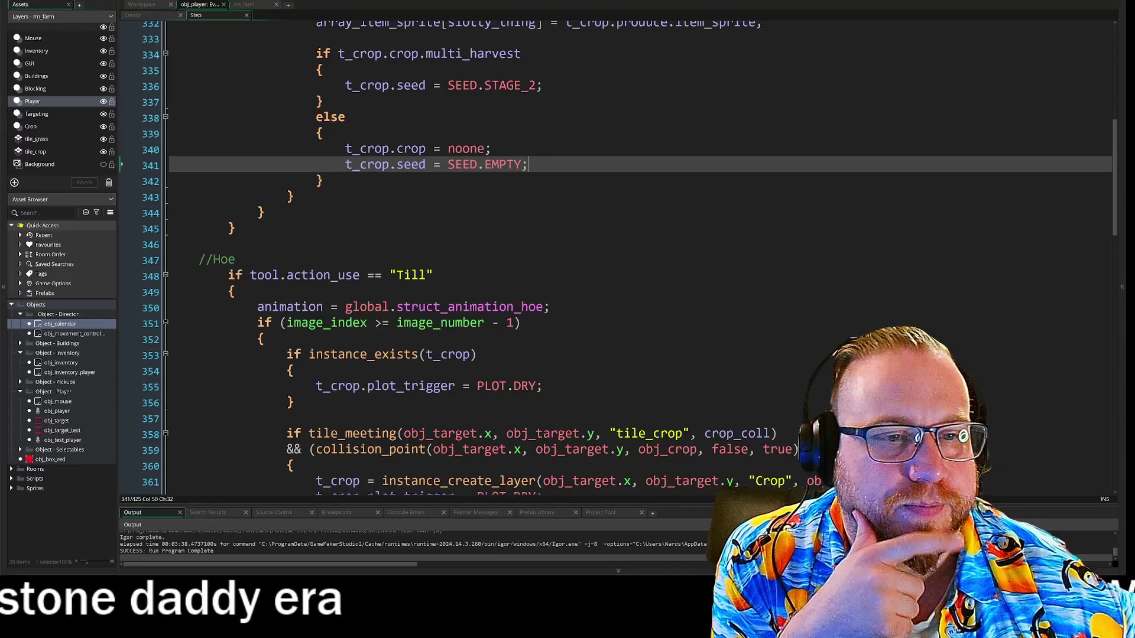
click(264, 208)
scroll(615, 266, up, 2)
scroll(614, 258, up, 2)
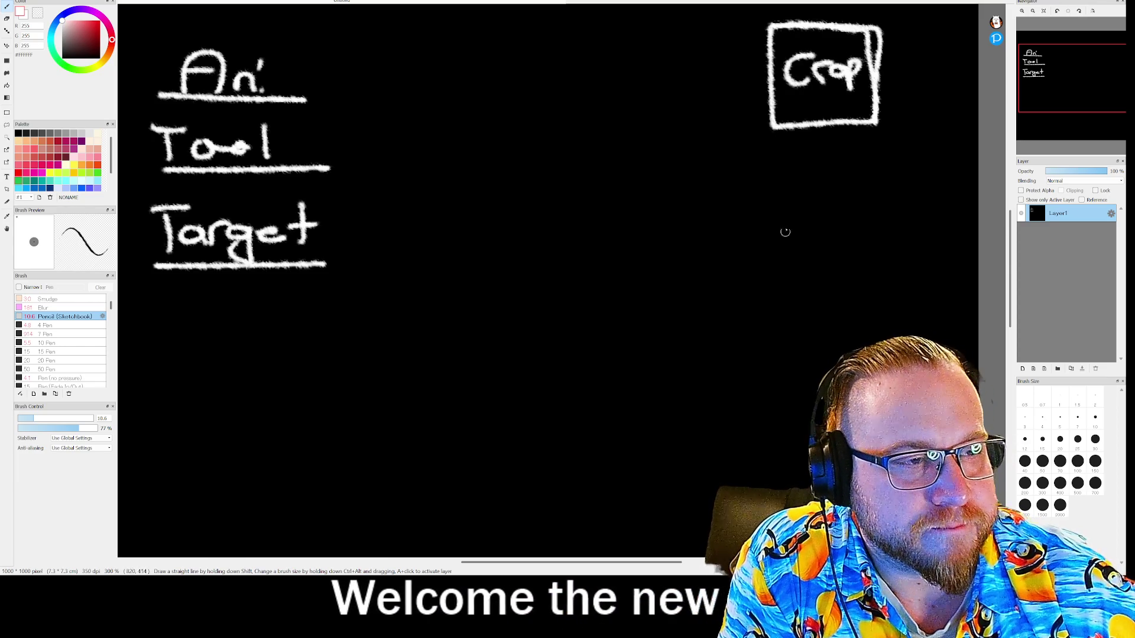
Step: Draw the first arrows branching from the Crop box, undoing a stray blob
mouse_move(770, 240)
mouse_down()
mouse_move(852, 171)
mouse_move(844, 180)
mouse_up()
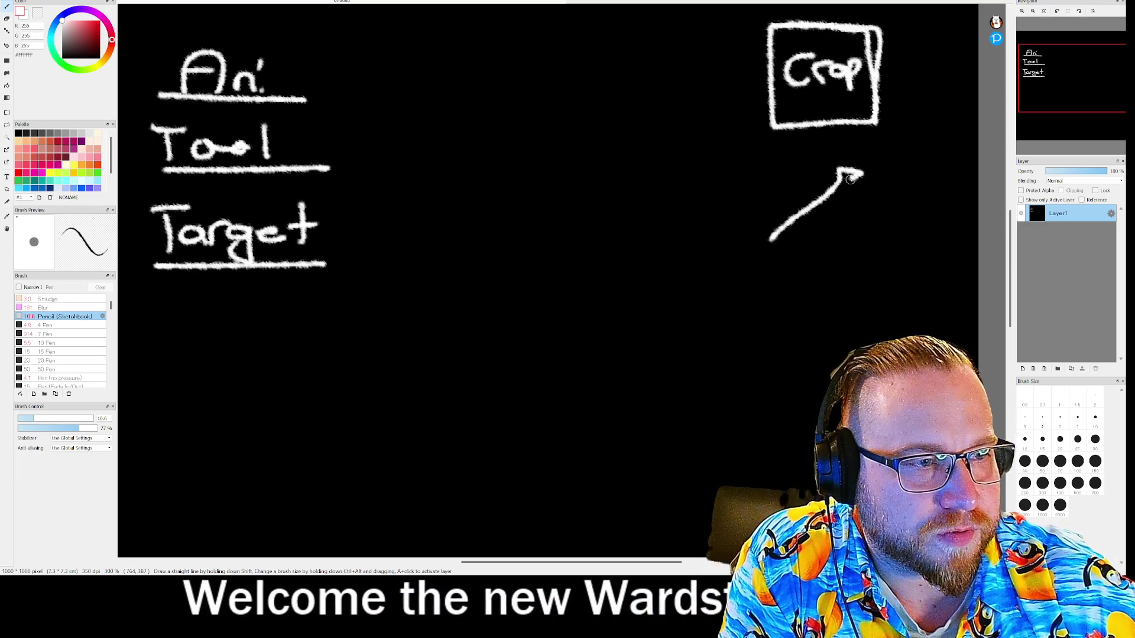
drag(781, 221, 767, 239)
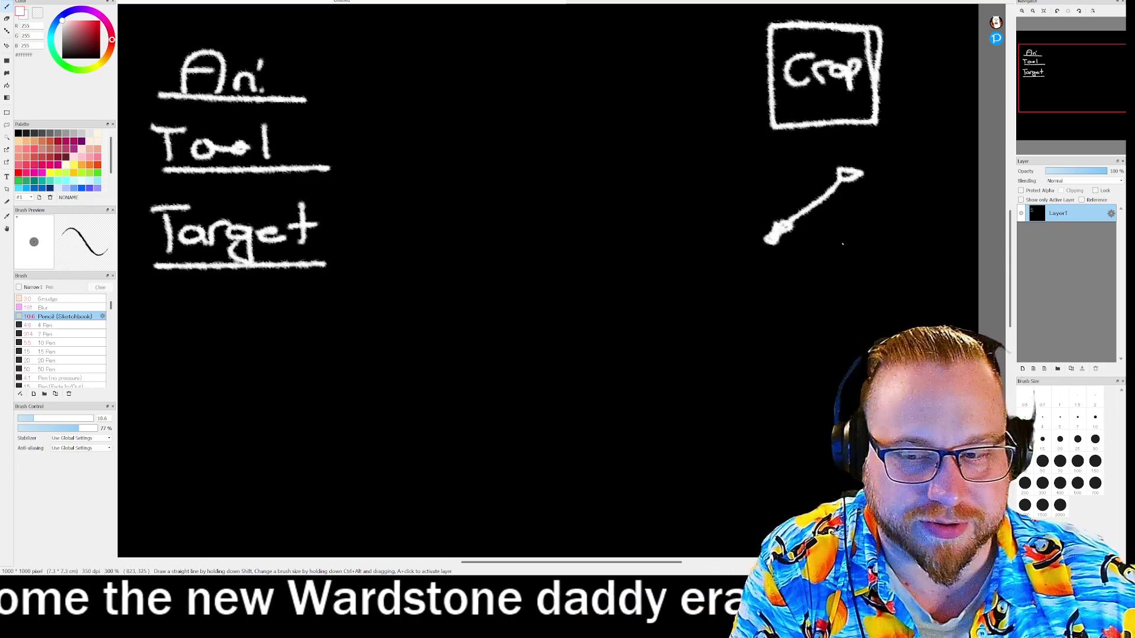
key(ctrl+z)
key(ctrl+z)
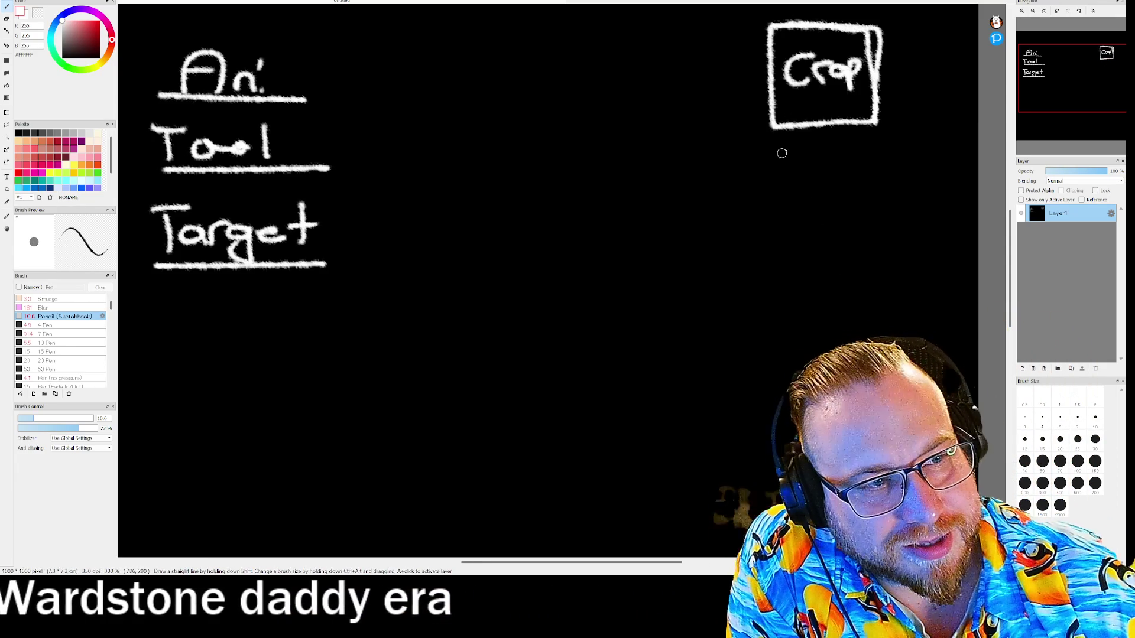
drag(776, 140, 720, 191)
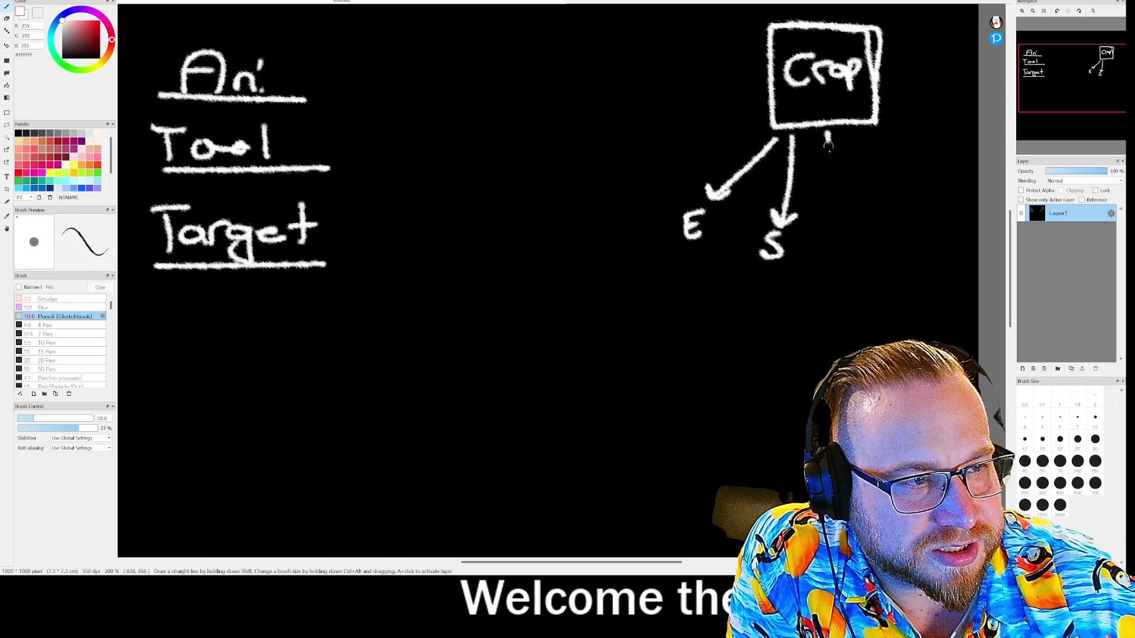
Step: Add the third and fourth arrows with the Pl label, undoing the underline
drag(830, 255, 829, 253)
mouse_move(823, 208)
mouse_down()
mouse_move(831, 221)
mouse_move(837, 209)
mouse_up()
drag(855, 136, 897, 223)
mouse_move(885, 215)
mouse_down()
mouse_move(899, 199)
mouse_move(888, 263)
mouse_move(889, 252)
mouse_move(912, 259)
mouse_up()
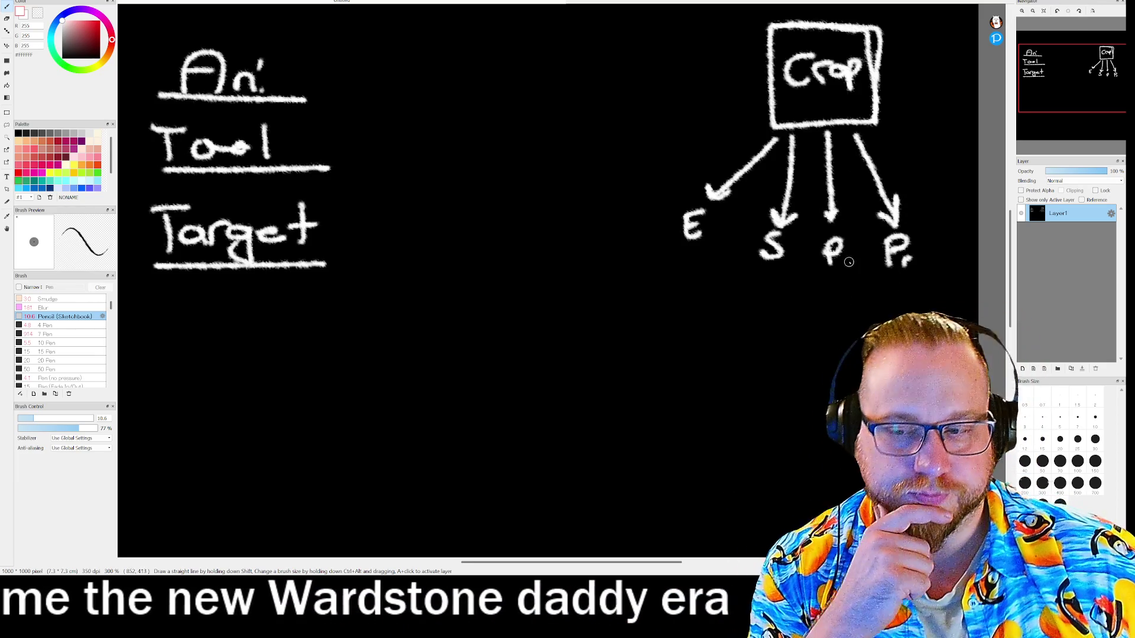
drag(846, 237, 849, 262)
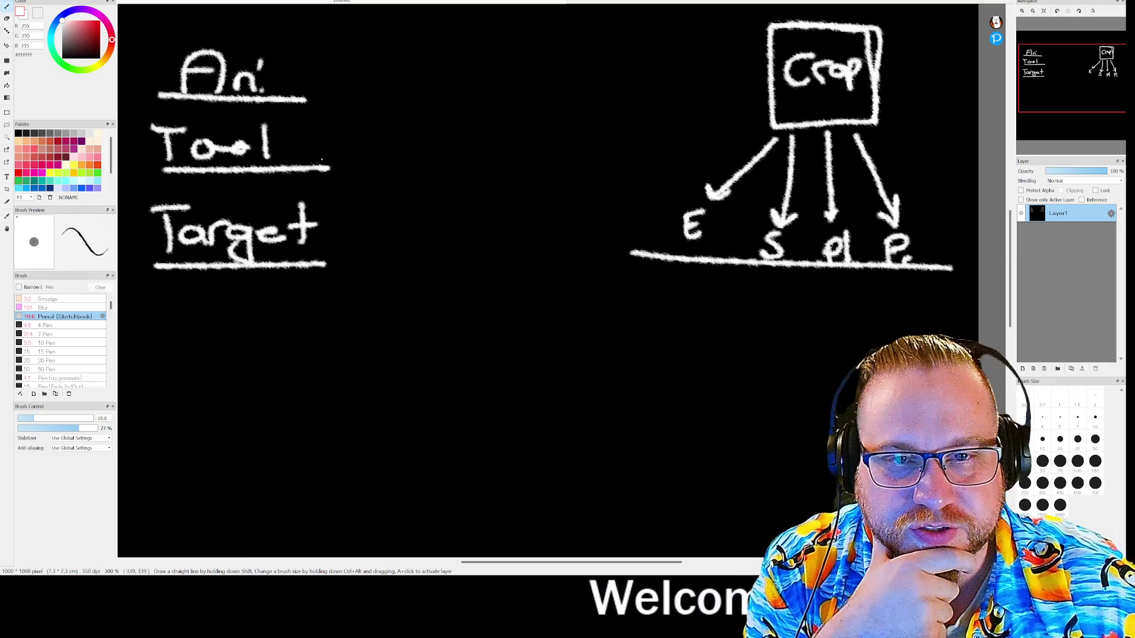
key(ctrl+z)
key(ctrl+z)
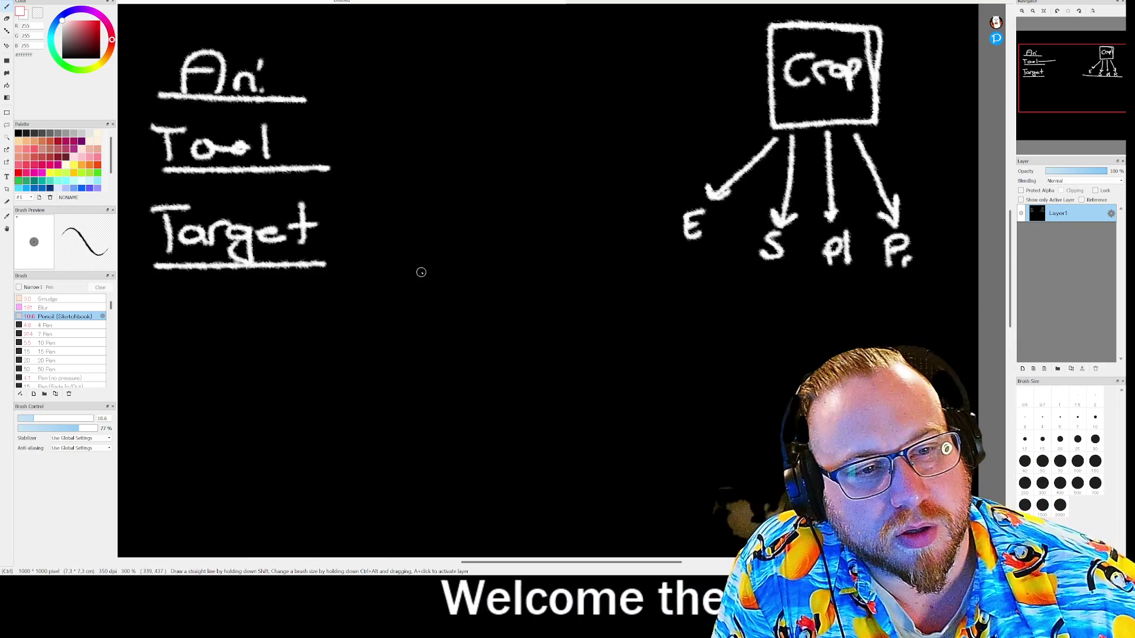
Step: Write Till and P and finish Scythe under the Crop branches, undoing two stray strokes
mouse_move(658, 269)
mouse_down()
mouse_move(658, 289)
mouse_move(679, 269)
mouse_move(676, 289)
mouse_move(699, 289)
mouse_up()
click(680, 271)
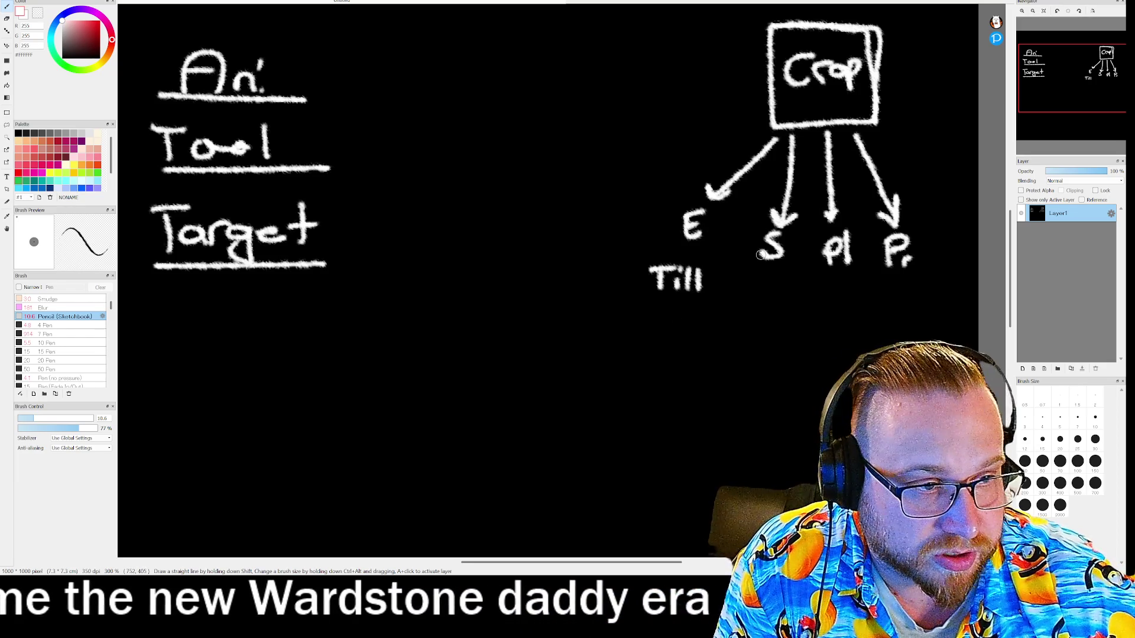
mouse_move(753, 283)
mouse_down()
mouse_move(752, 302)
mouse_move(799, 301)
mouse_up()
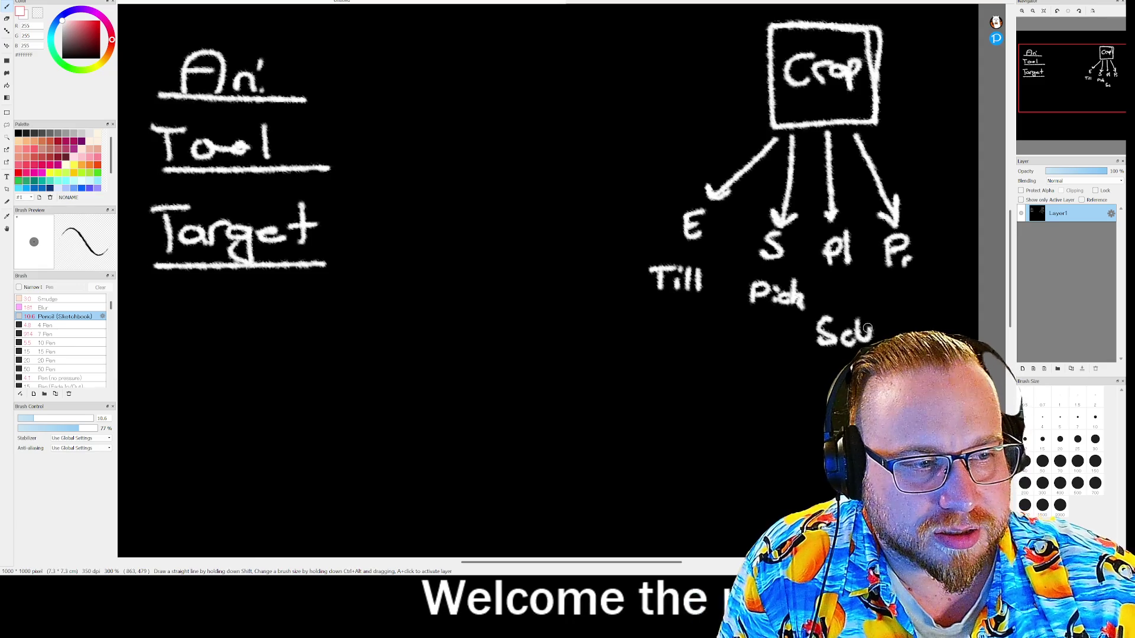
mouse_move(888, 332)
mouse_down()
mouse_move(851, 371)
mouse_move(910, 340)
mouse_up()
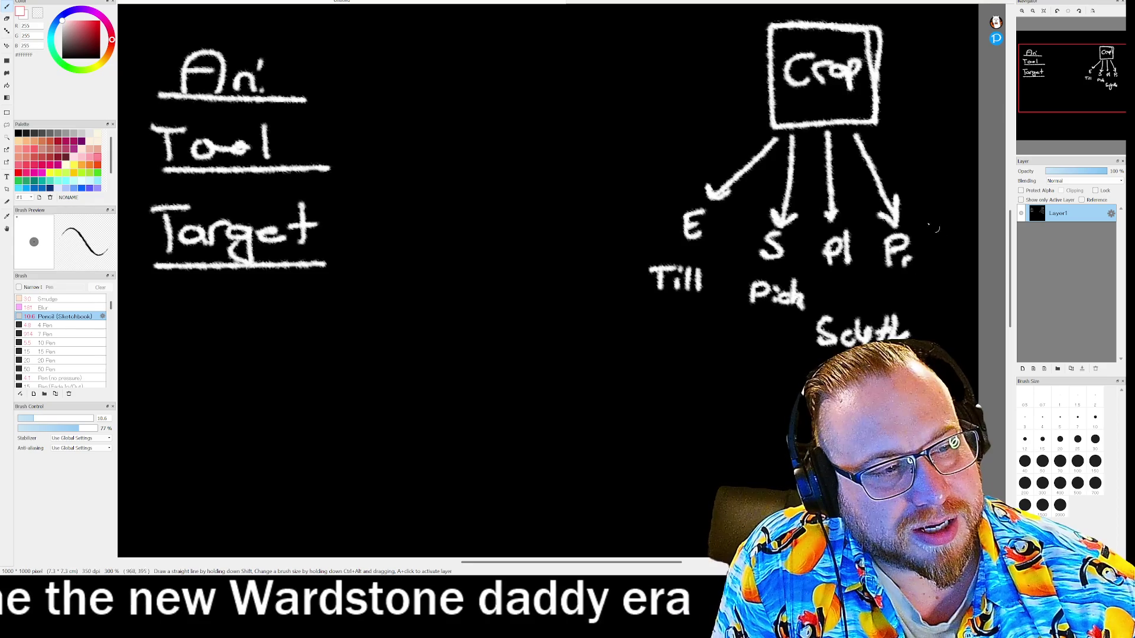
drag(836, 251, 963, 257)
key(ctrl+z)
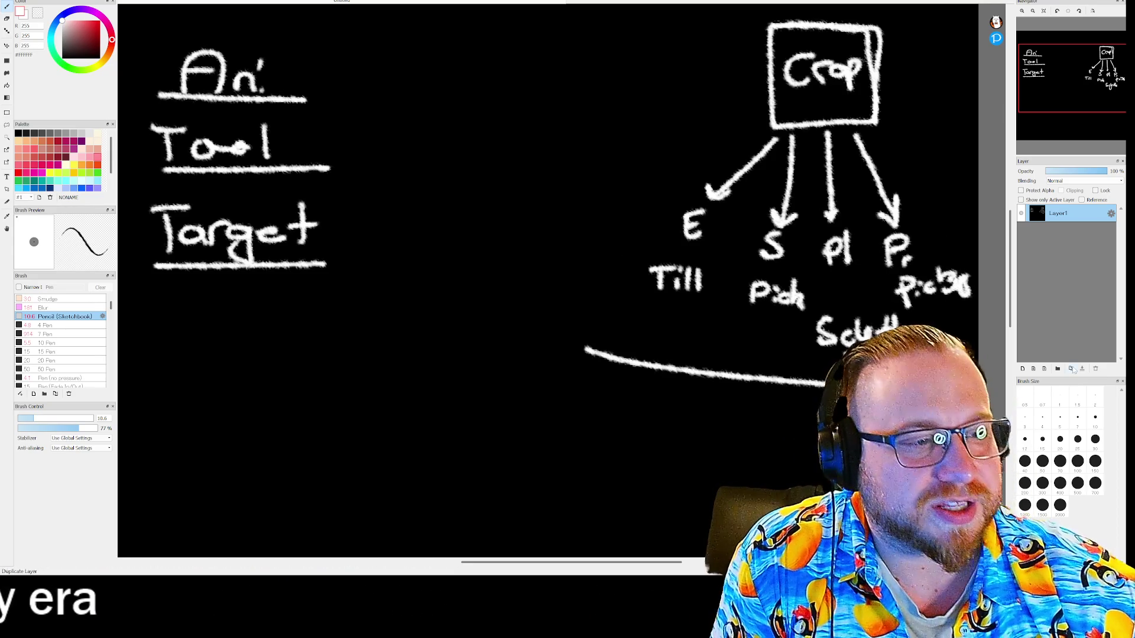
key(ctrl+z)
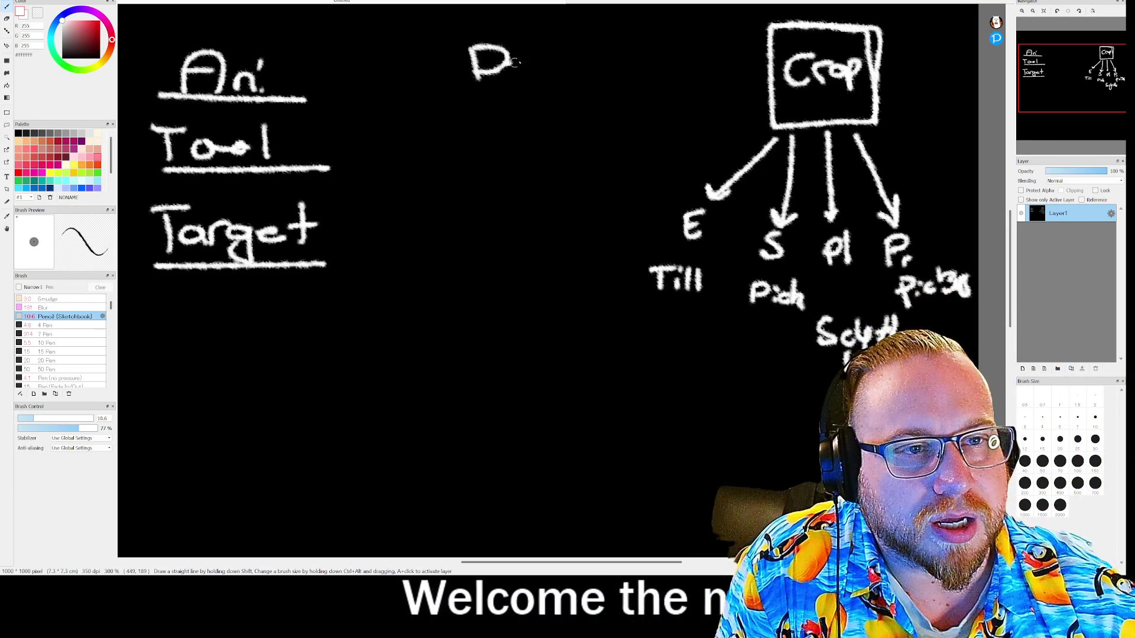
Step: Write and underline the Debris heading with W labels beneath it
mouse_move(544, 56)
mouse_down()
mouse_move(566, 63)
mouse_move(620, 43)
mouse_move(635, 66)
mouse_up()
drag(471, 83, 679, 71)
mouse_move(467, 112)
mouse_down()
mouse_move(485, 130)
mouse_move(492, 107)
mouse_move(549, 121)
mouse_move(567, 105)
mouse_move(637, 128)
mouse_move(666, 105)
mouse_up()
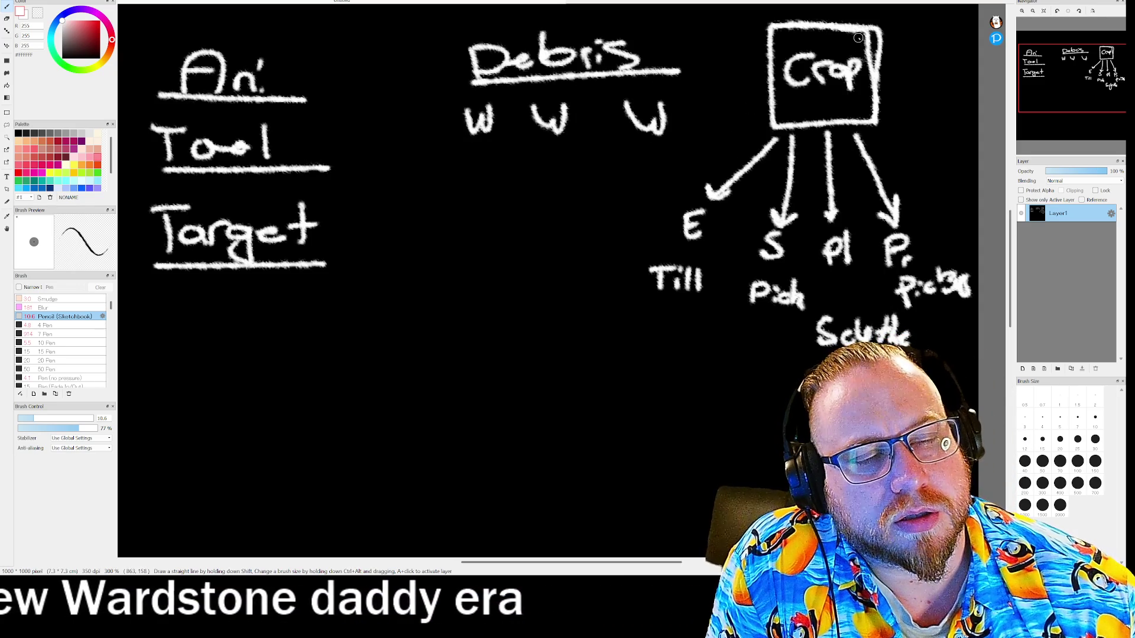
Step: Draw arrows from the W's to Axe and Pick labels and a line across the arrows
mouse_move(480, 141)
mouse_down()
mouse_move(467, 196)
mouse_move(482, 181)
mouse_up()
drag(420, 234, 440, 220)
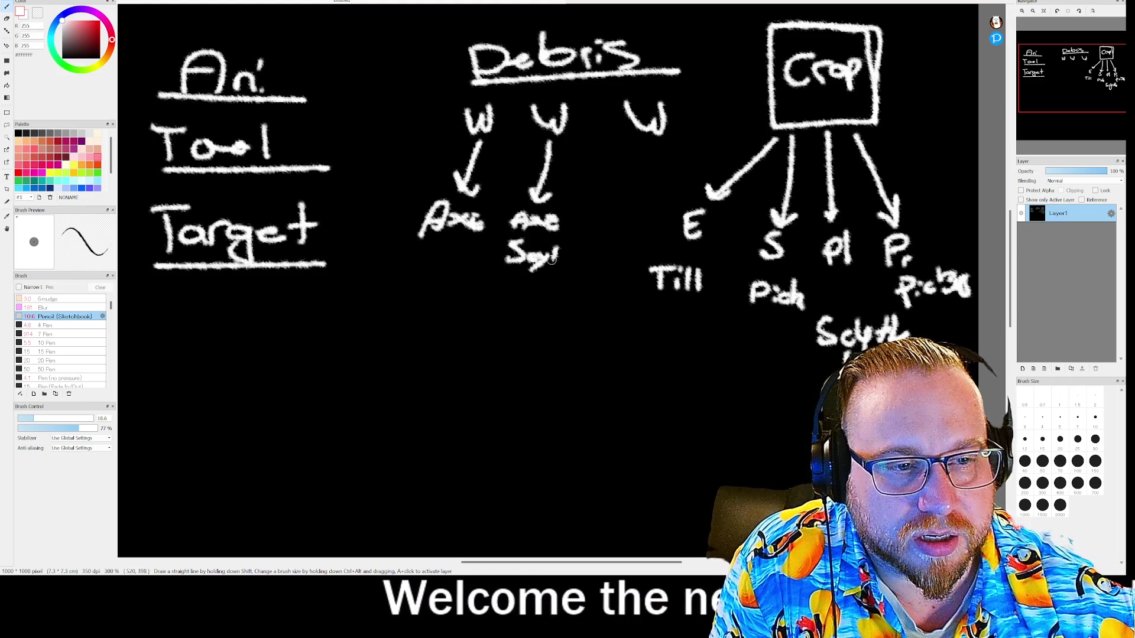
drag(563, 258, 576, 265)
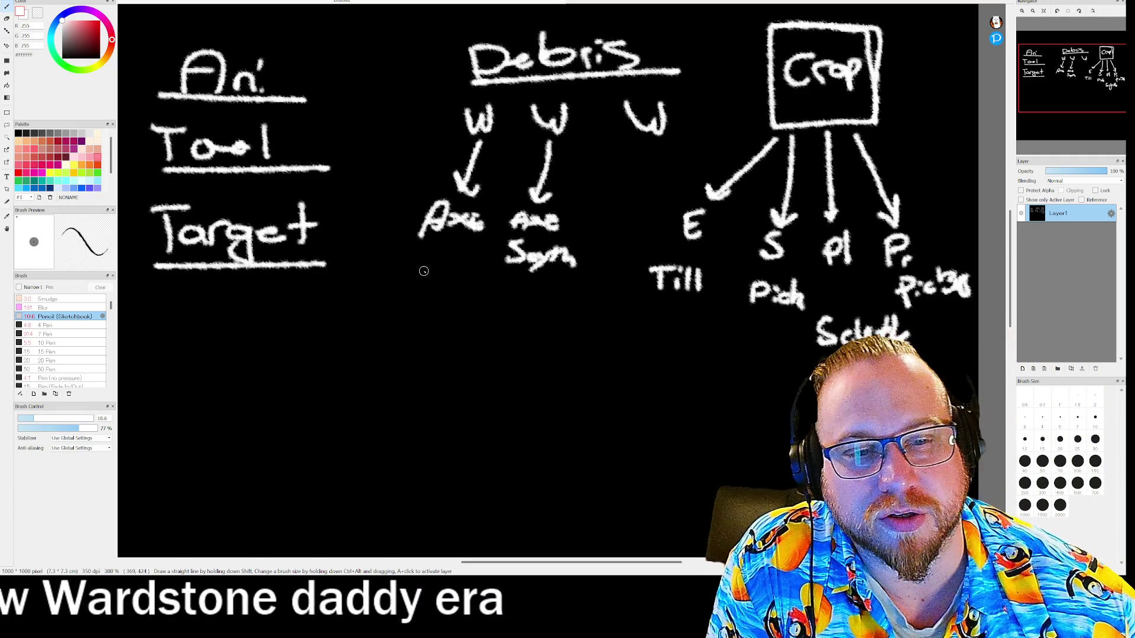
drag(416, 272, 417, 283)
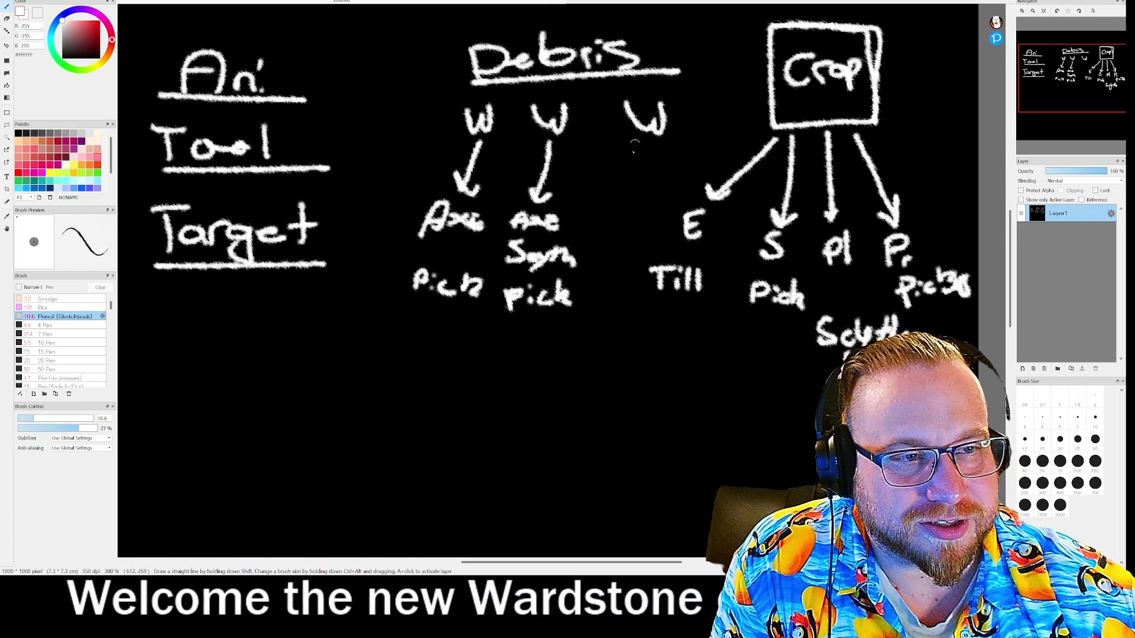
mouse_move(635, 141)
mouse_down()
mouse_move(611, 204)
mouse_move(637, 202)
mouse_move(587, 240)
mouse_move(634, 240)
mouse_up()
key(ctrl+z)
key(ctrl+z)
key(ctrl+z)
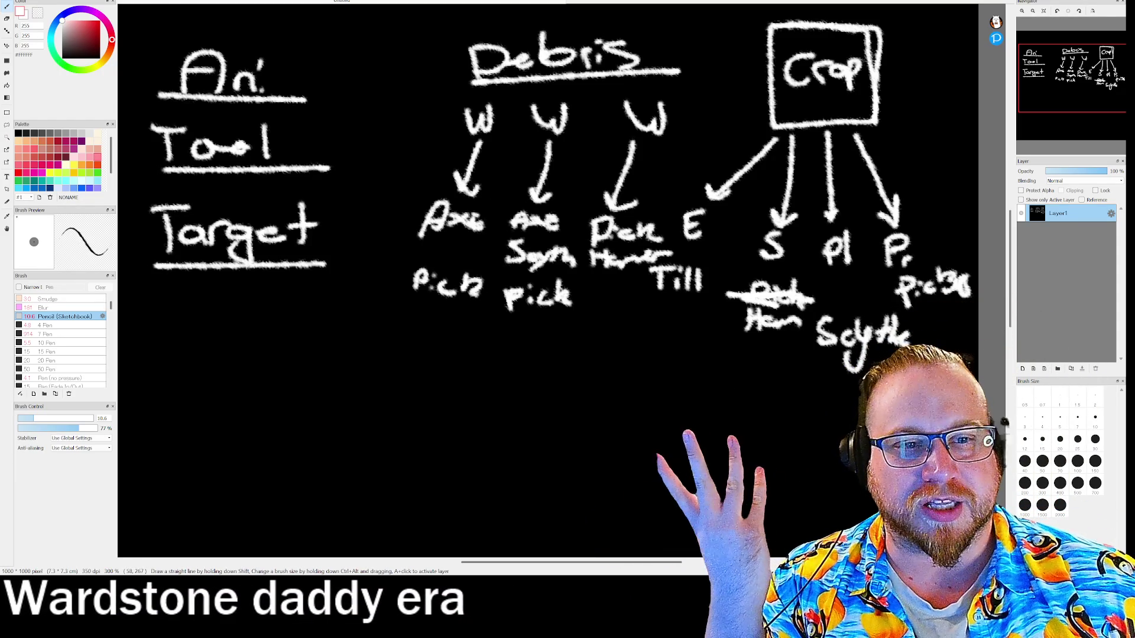
drag(427, 189, 927, 169)
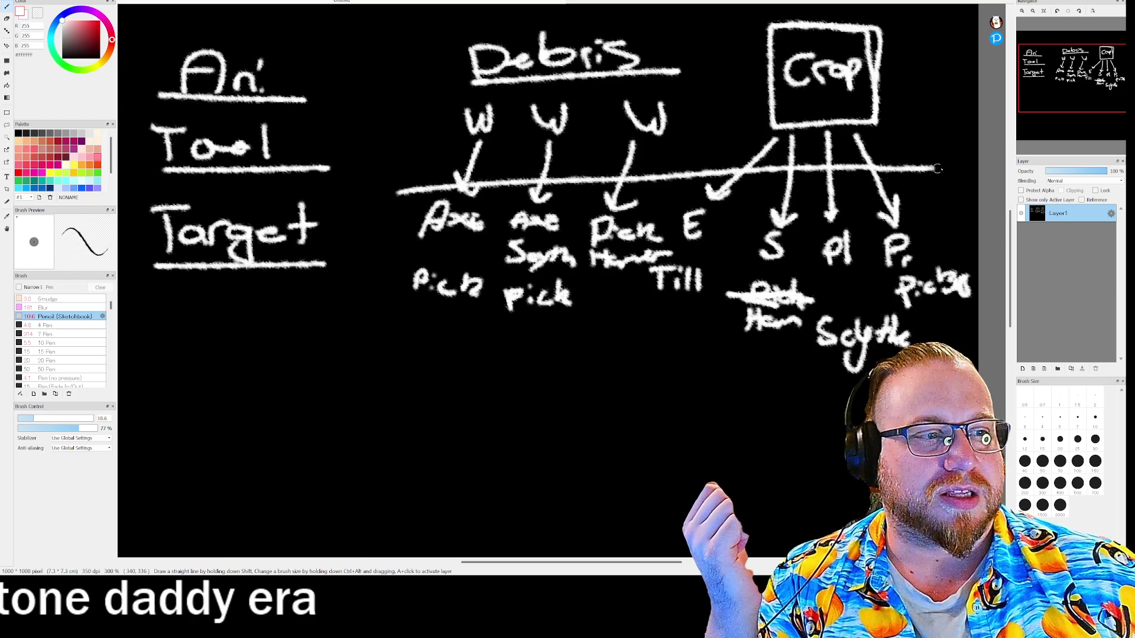
Step: Draw a rounded box around all the tool labels and bring the chat capture into view
drag(383, 329, 412, 193)
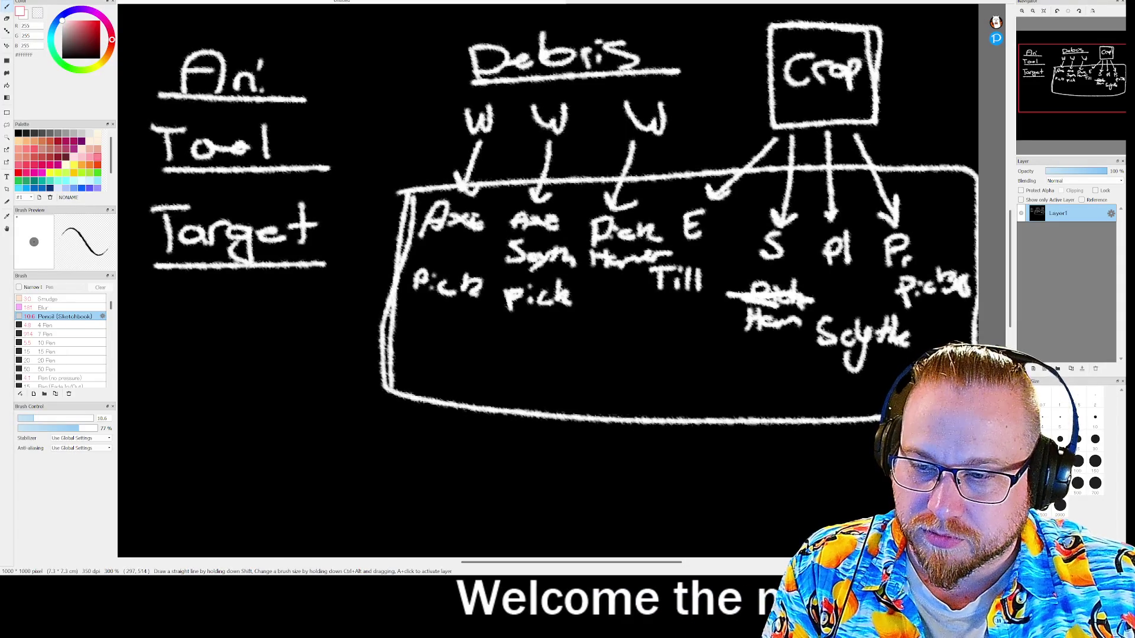
mouse_move(290, 100)
mouse_down()
mouse_move(355, 187)
mouse_move(338, 149)
mouse_move(348, 179)
mouse_up()
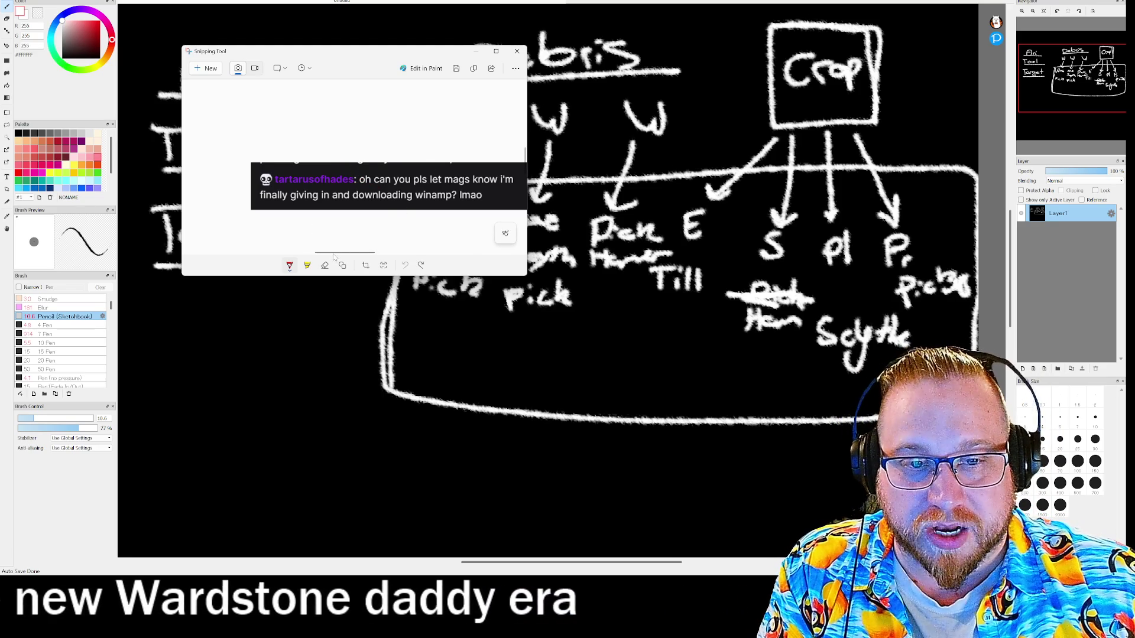
Step: Scribble a red remark on the chat capture, undo it, close the capture and the FireAlpaca drawing
scroll(334, 257, right, 2)
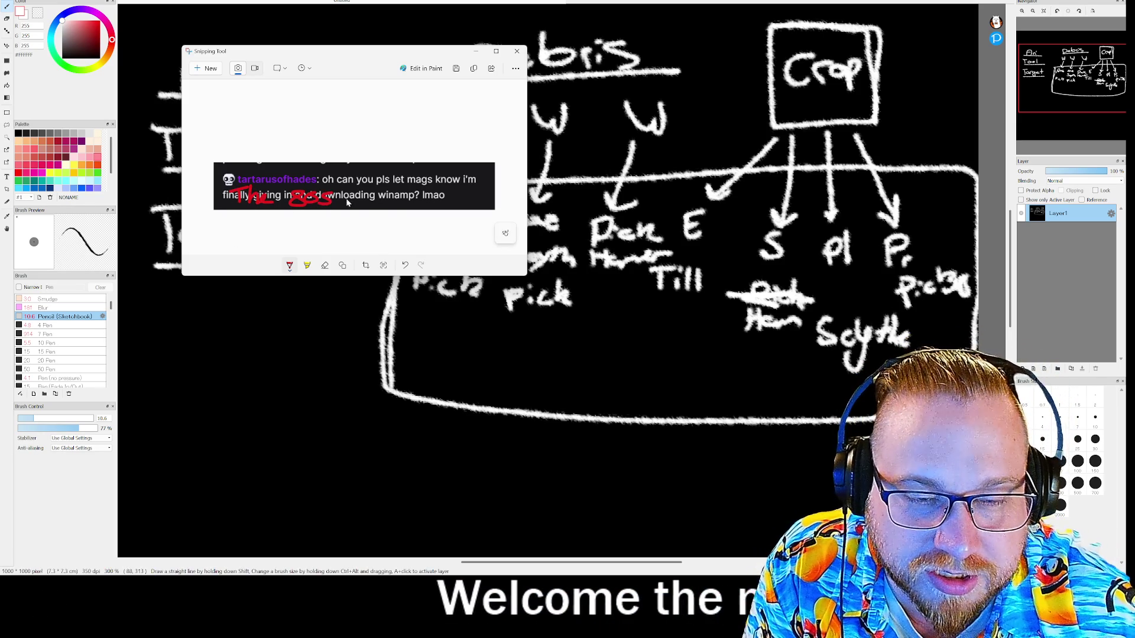
mouse_move(373, 204)
mouse_down()
mouse_move(429, 195)
mouse_move(447, 208)
mouse_up()
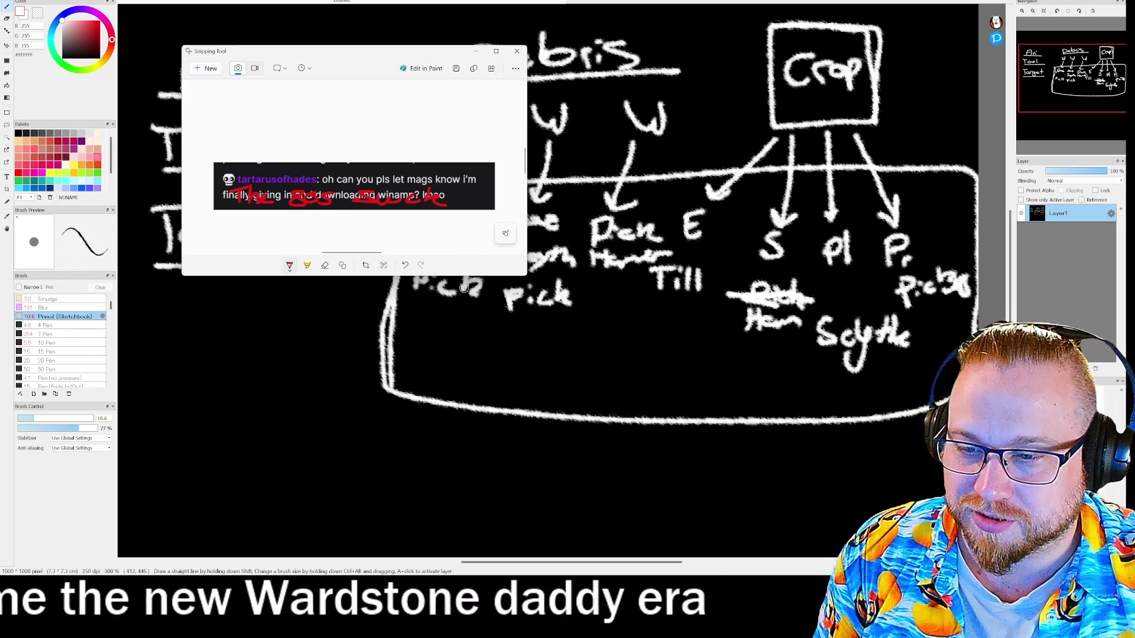
key(ctrl+z)
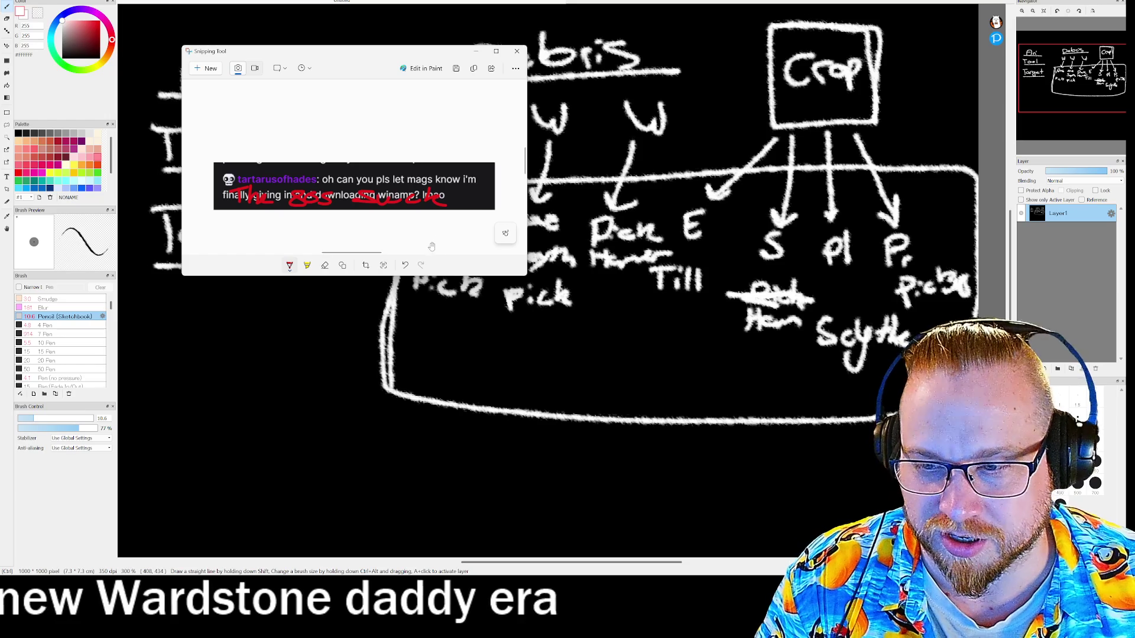
key(ctrl+z)
key(ctrl+z)
key(ctrl+z)
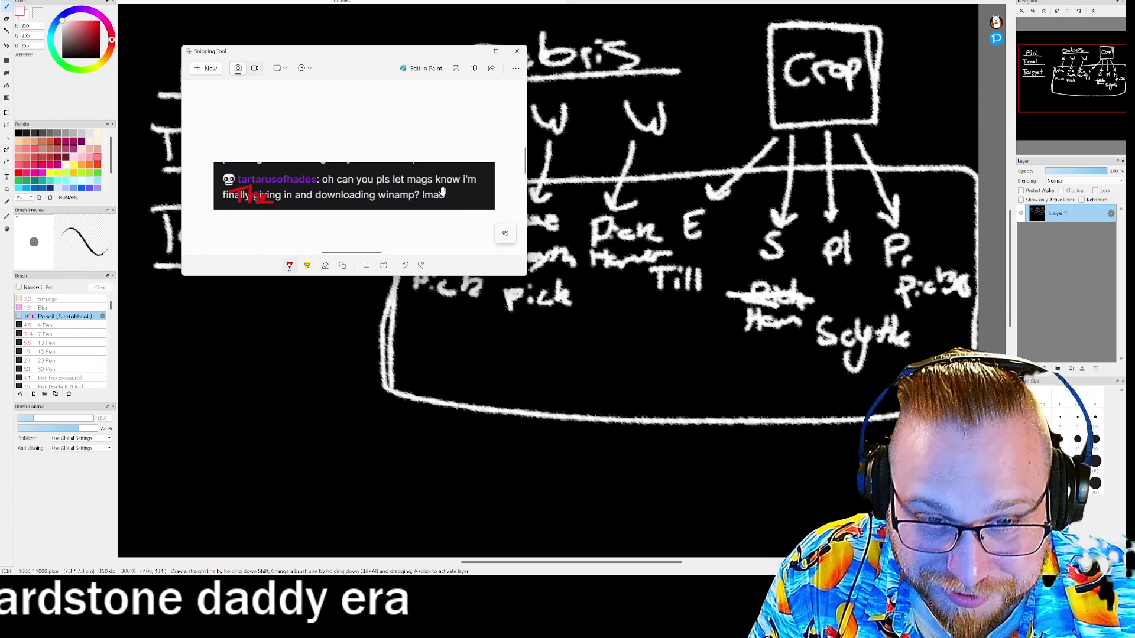
click(516, 52)
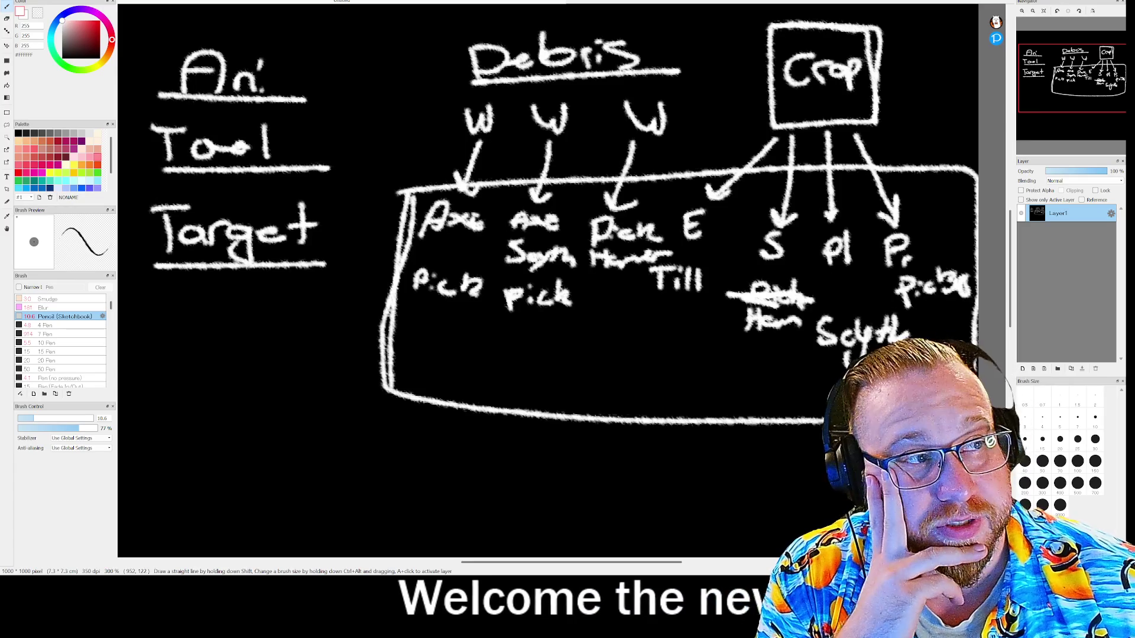
key(ctrl+w)
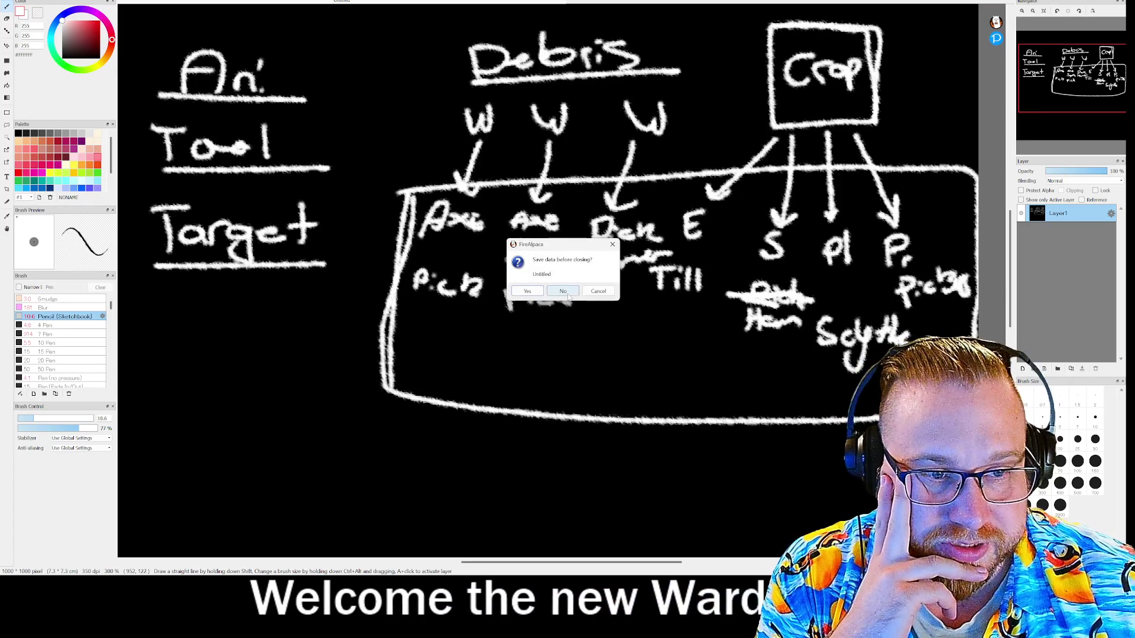
Step: Discard the FireAlpaca sketch unsaved and open the comic pages image in Discord
click(569, 297)
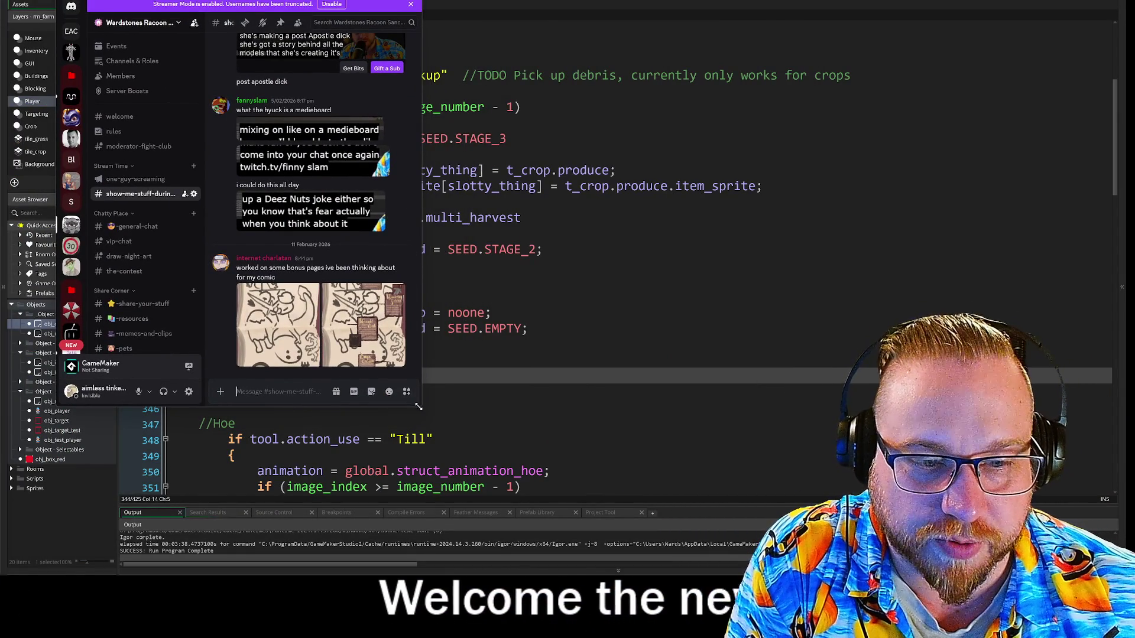
click(384, 337)
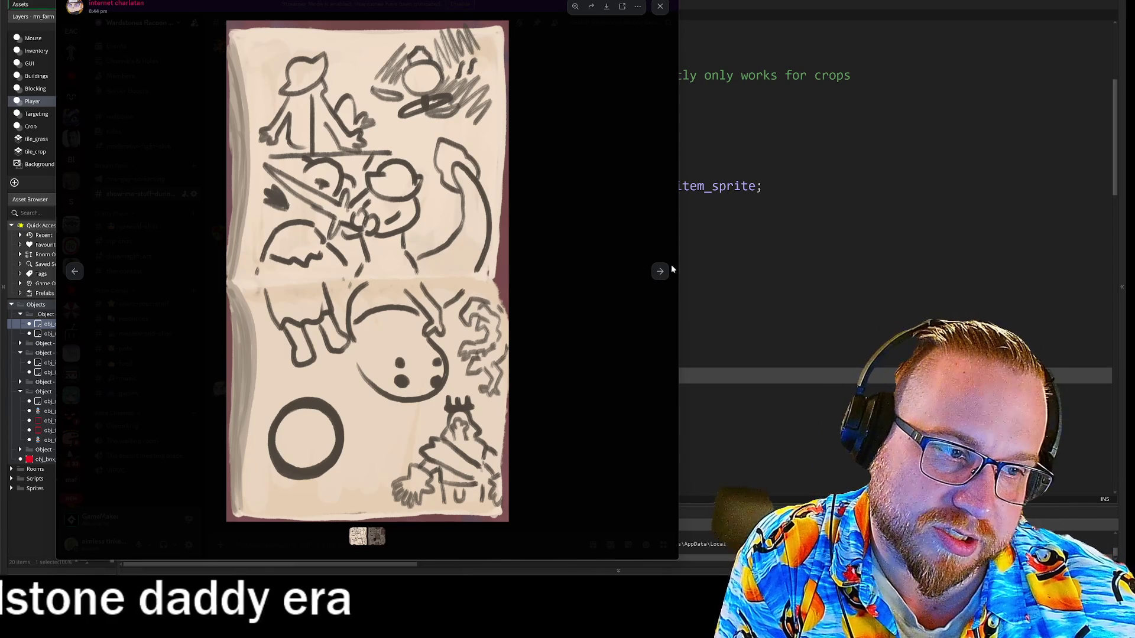
Step: Move to Discord's second posted image and zoom in to read its item cards, such as Oranite and Wandering Soldier
click(660, 273)
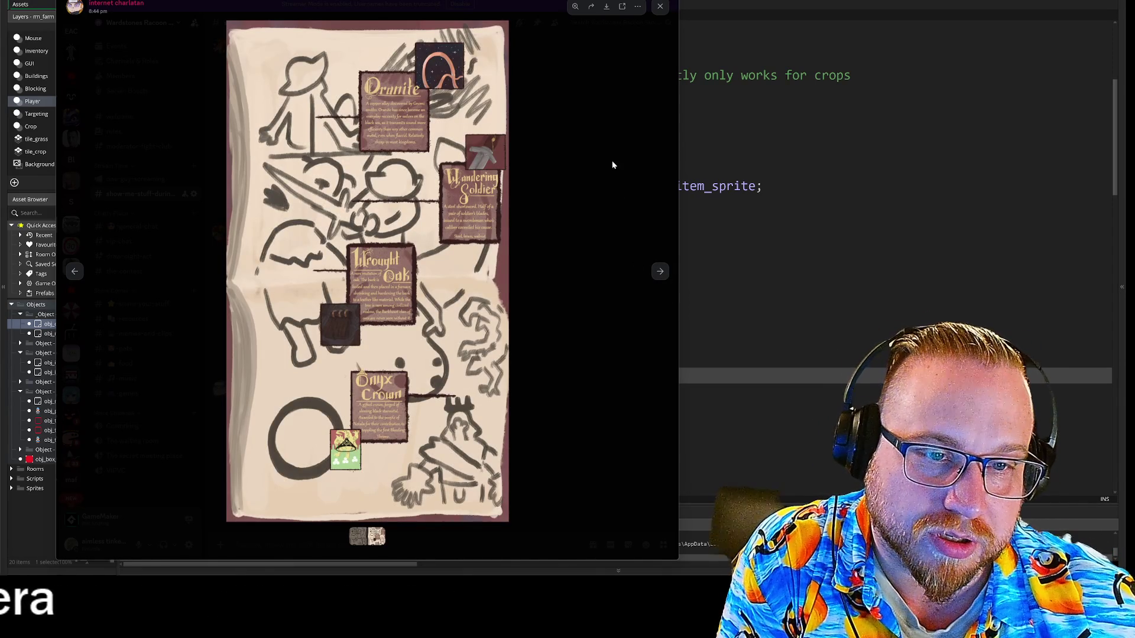
click(471, 154)
scroll(524, 177, up, 1)
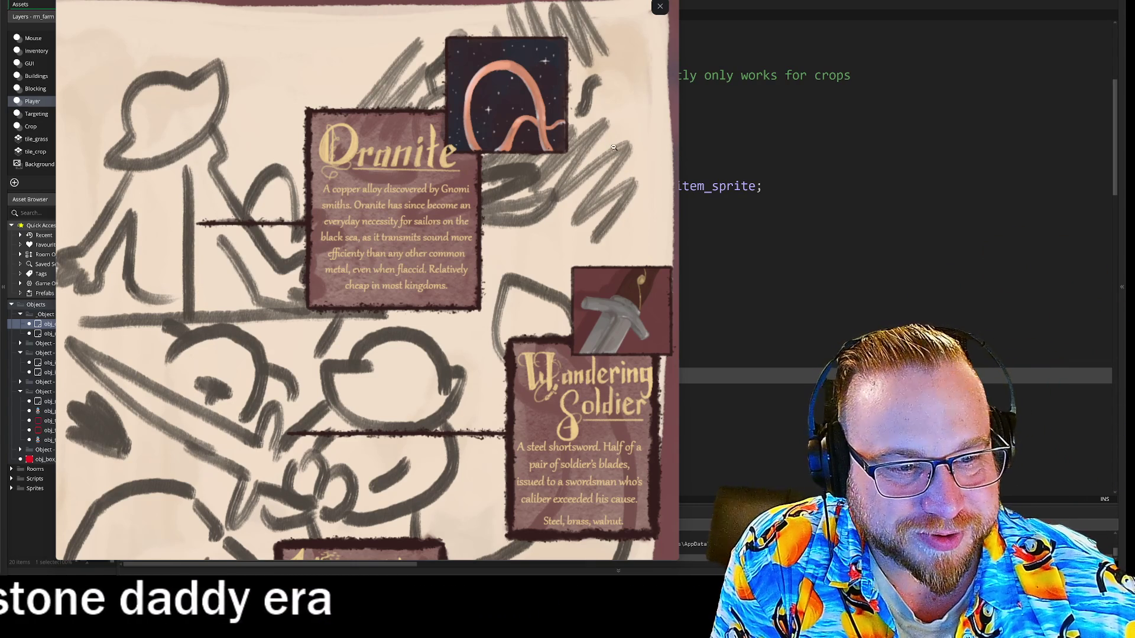
scroll(613, 148, down, 3)
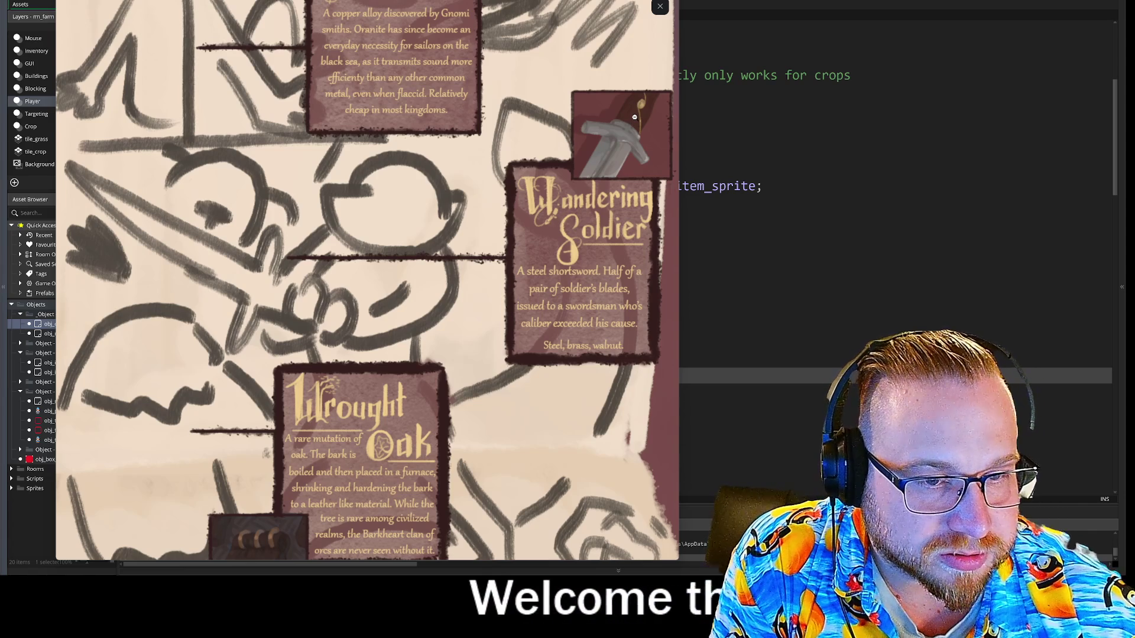
scroll(634, 117, down, 2)
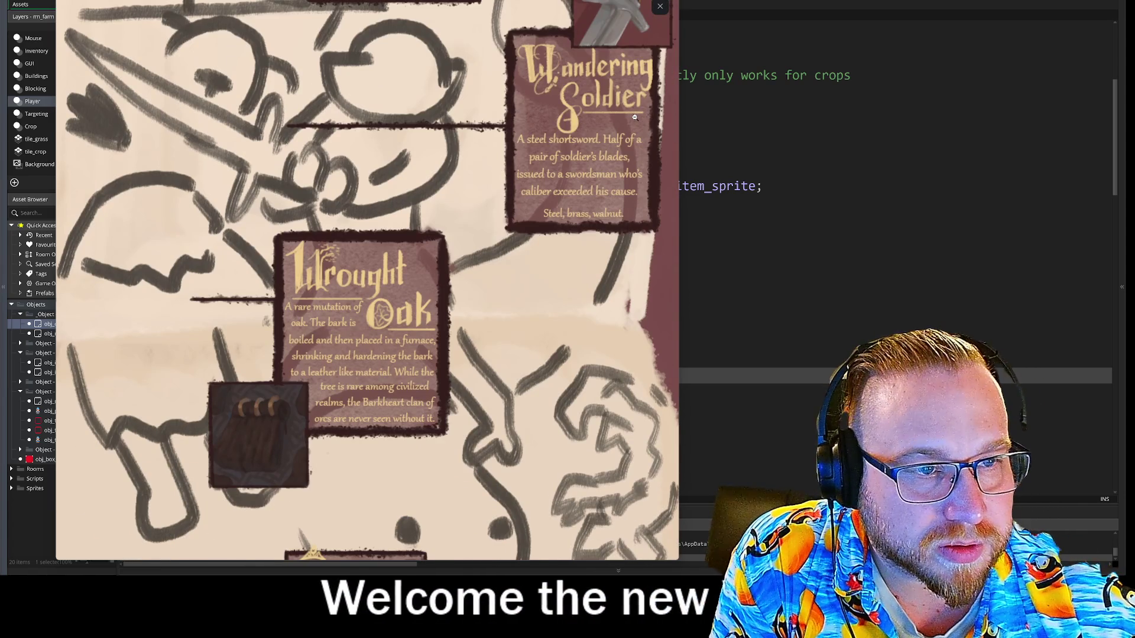
scroll(634, 117, down, 1)
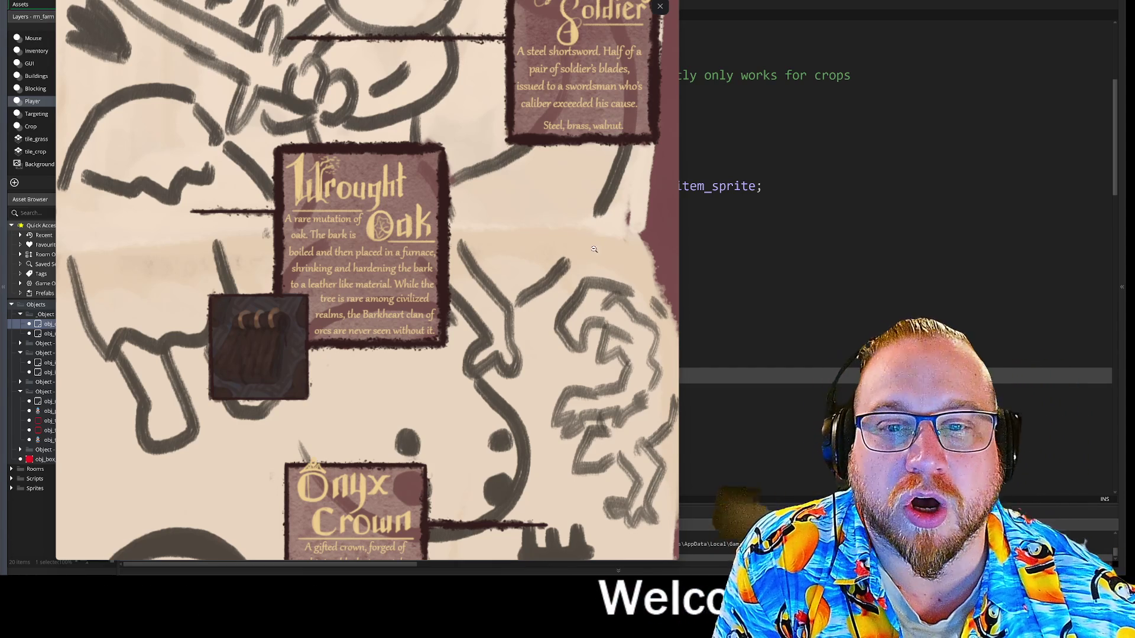
scroll(595, 247, up, 5)
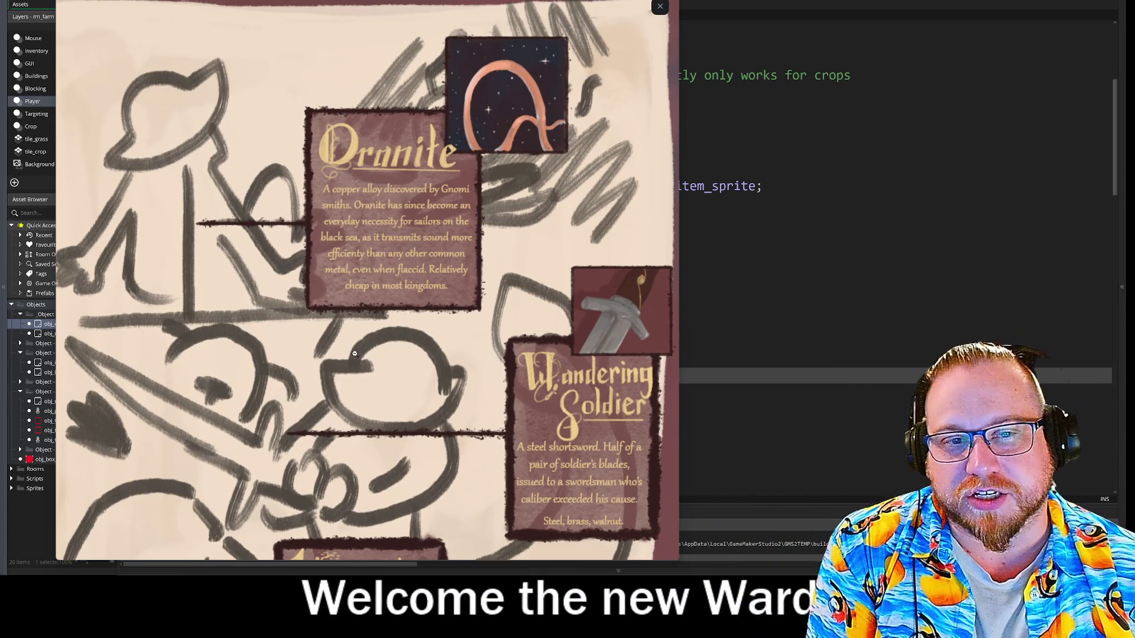
Step: Scroll through the zoomed item cards for Wrought Oak, the Soldier's shortsword and the Onyx Crown
scroll(419, 346, down, 10)
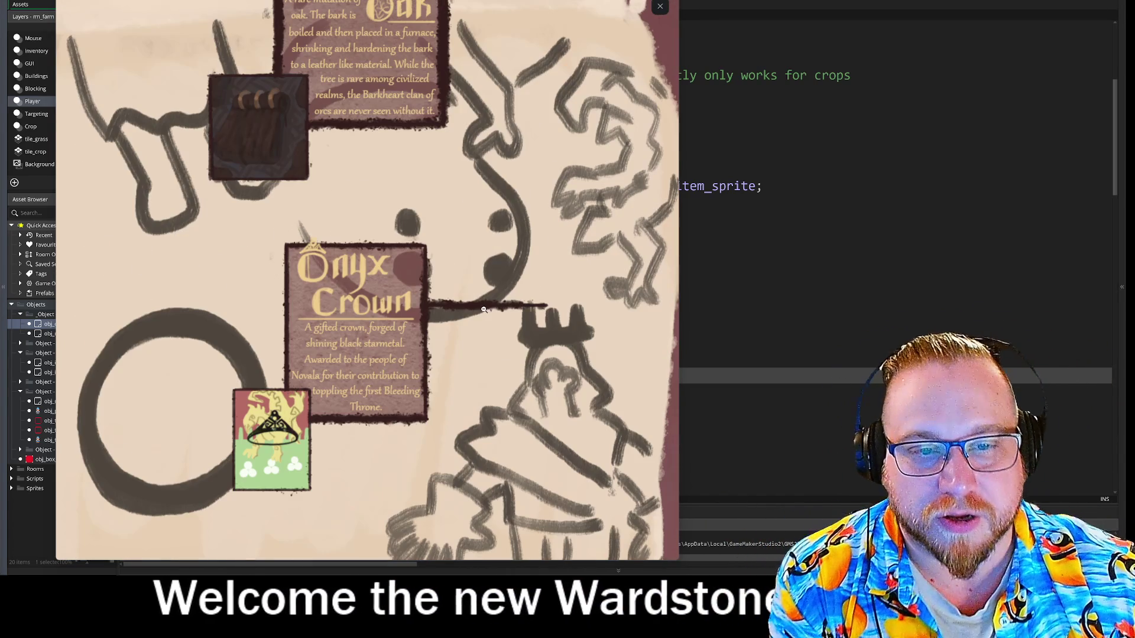
scroll(535, 247, down, 1)
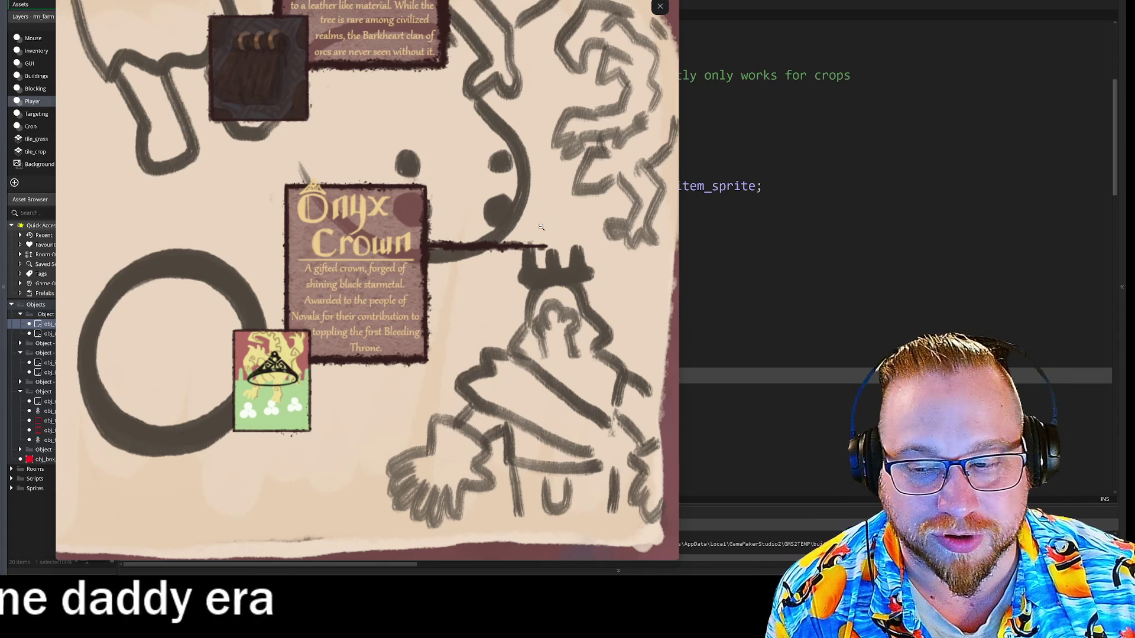
click(565, 192)
click(561, 224)
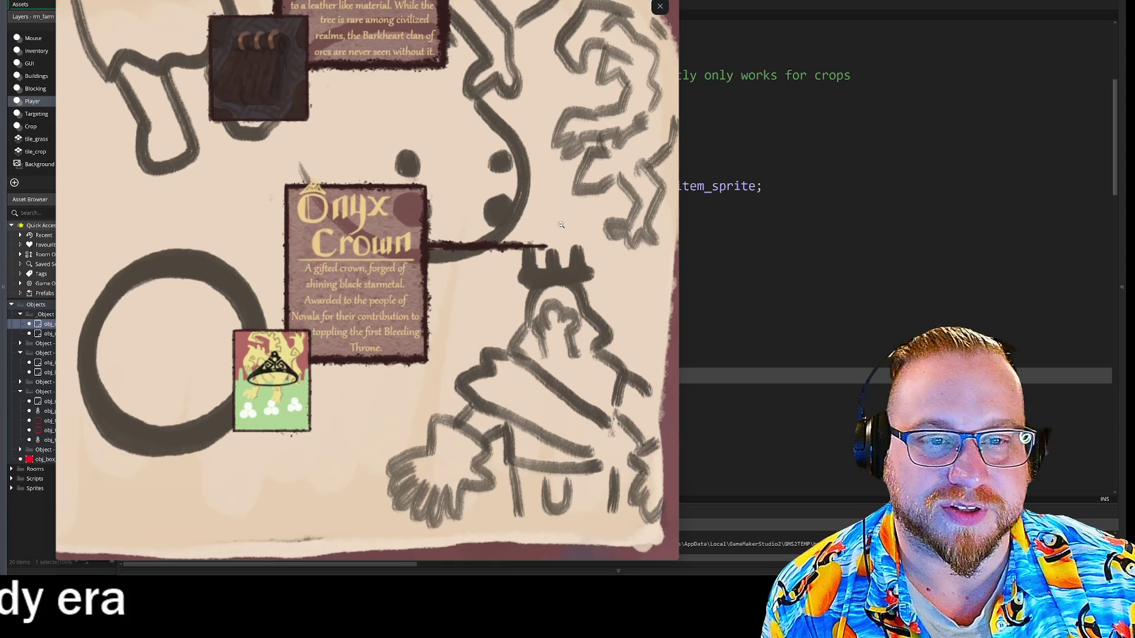
scroll(559, 229, up, 10)
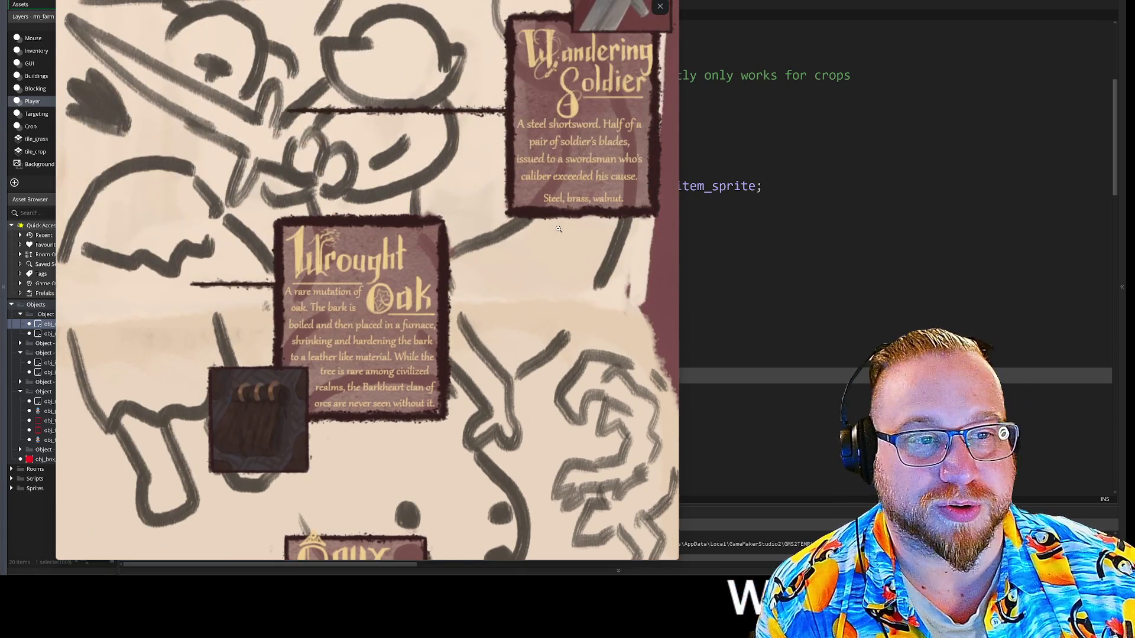
scroll(559, 229, up, 2)
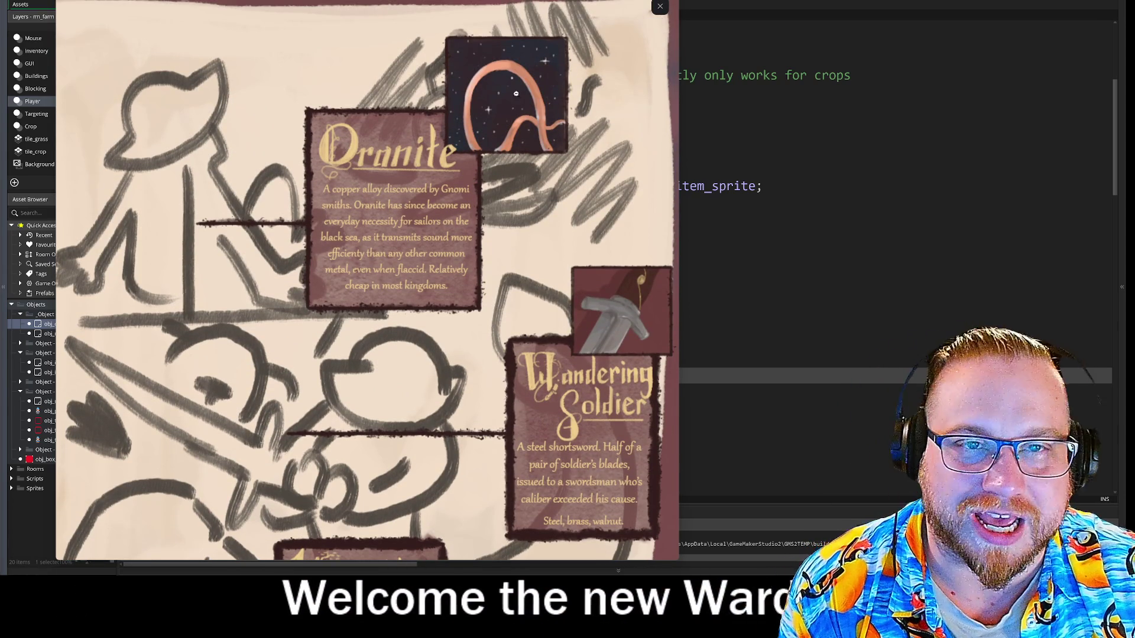
Step: Zoom out to the full artwork, go back to the previous image, and return to GameMaker
click(575, 6)
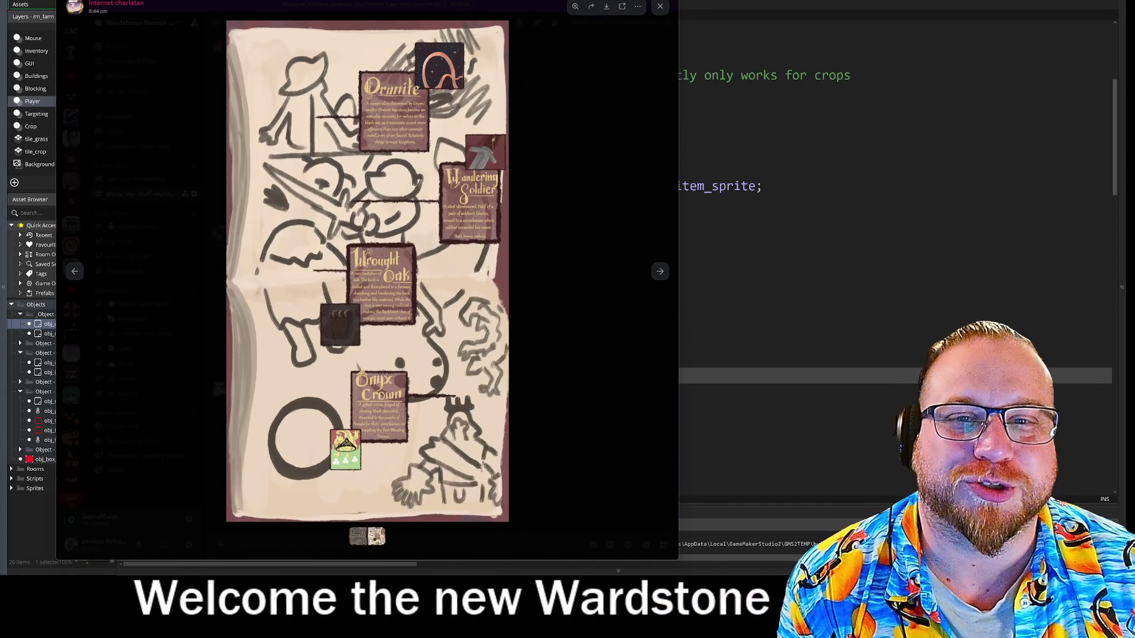
click(78, 277)
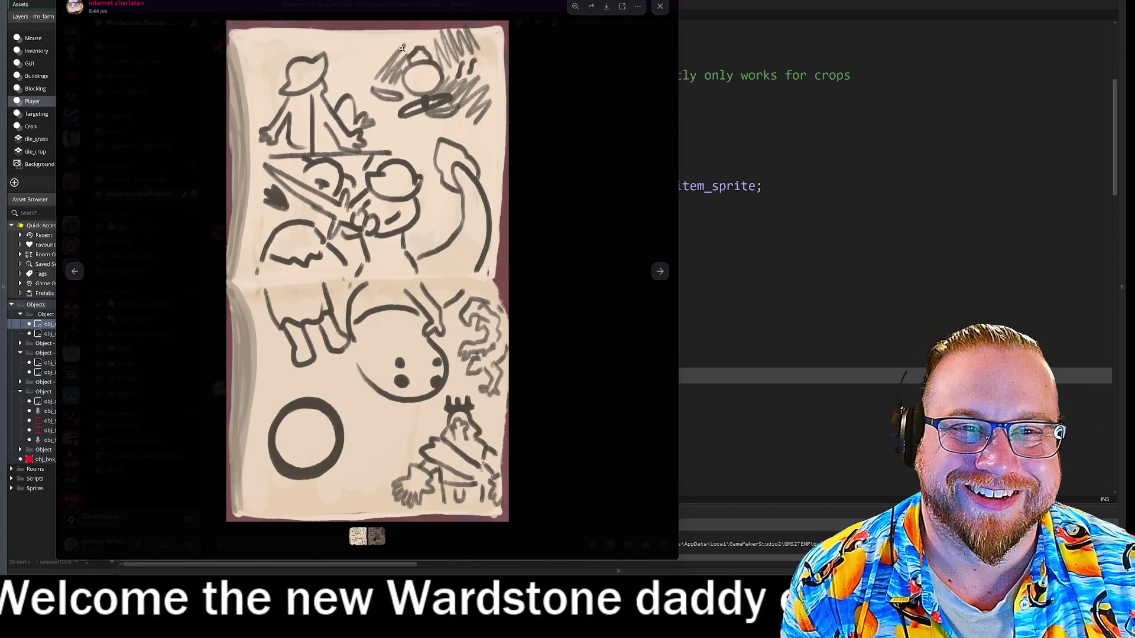
key(alt+Tab)
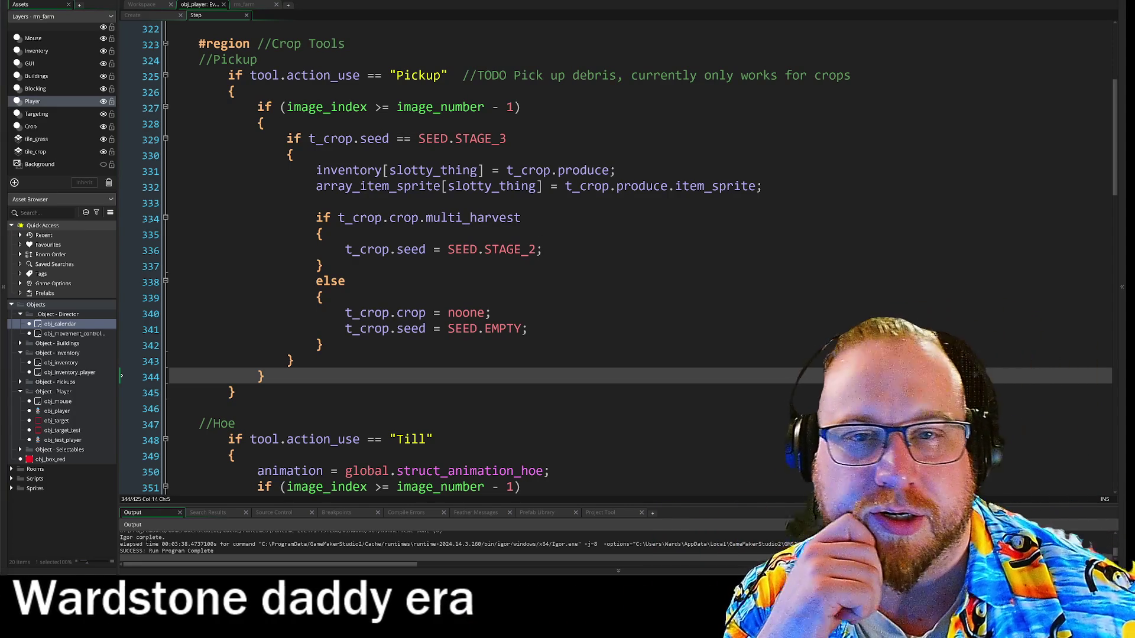
Step: Open obj_player's Step event code from the workspace
click(145, 5)
scroll(288, 158, up, 3)
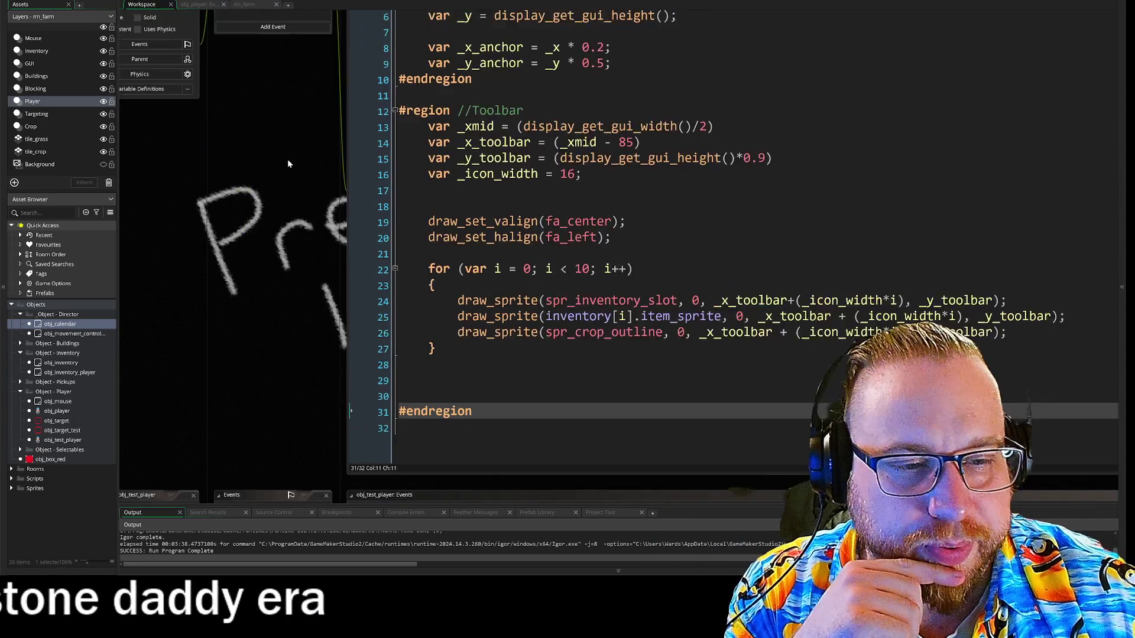
scroll(323, 147, up, 5)
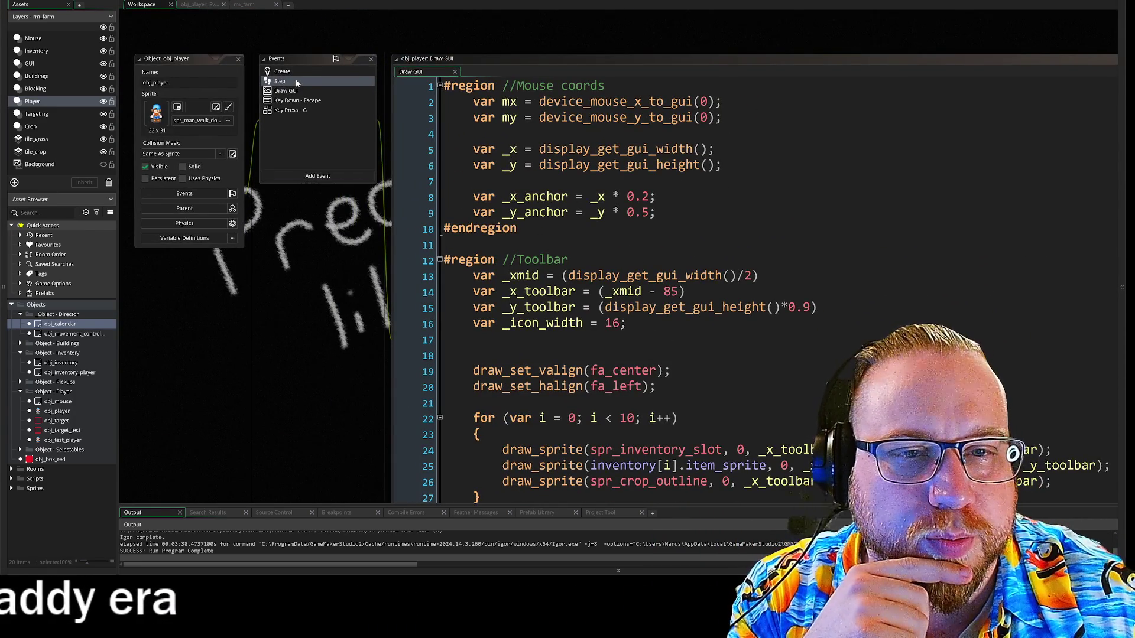
double_click(298, 83)
Step: Open obj_player's Create event code and review the Axe and Hoe tool definitions
click(145, 4)
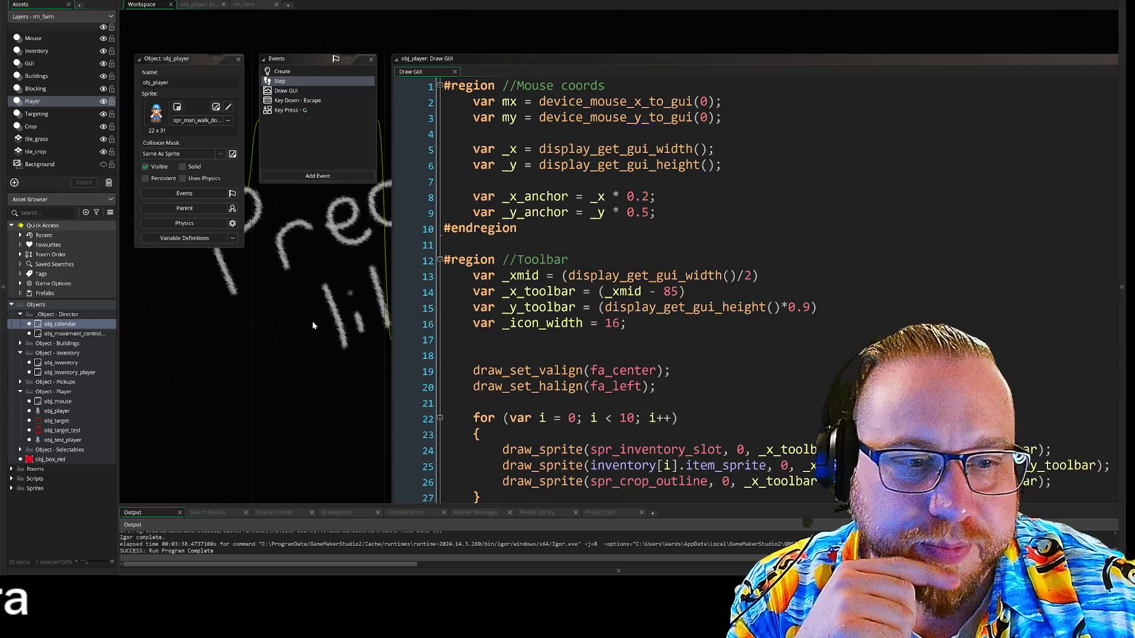
scroll(317, 324, down, 1)
double_click(278, 45)
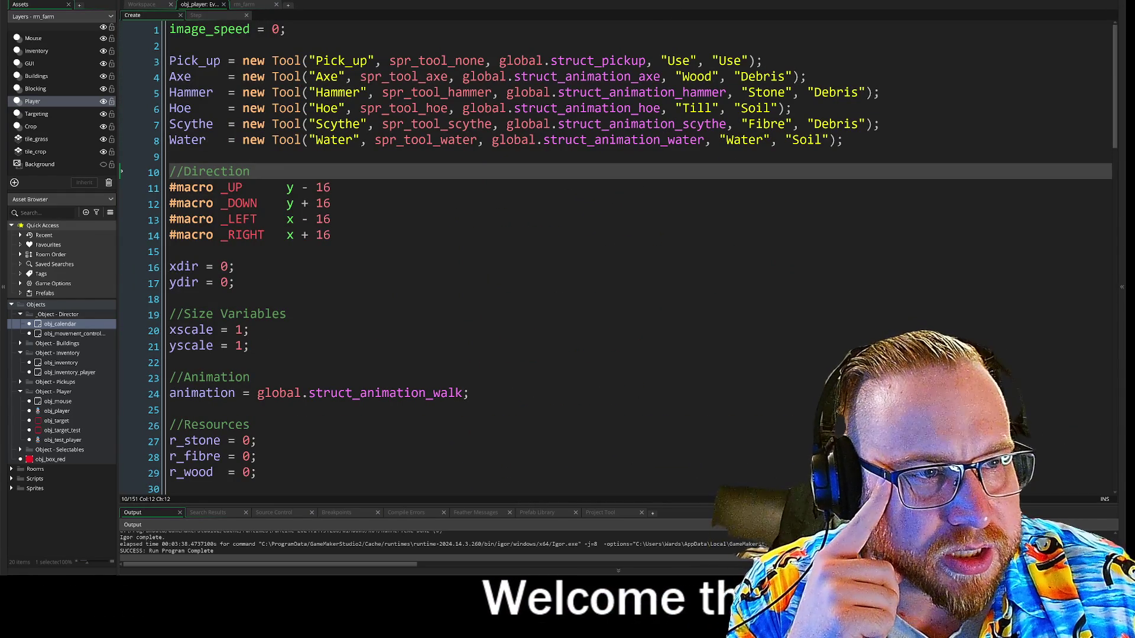
click(712, 76)
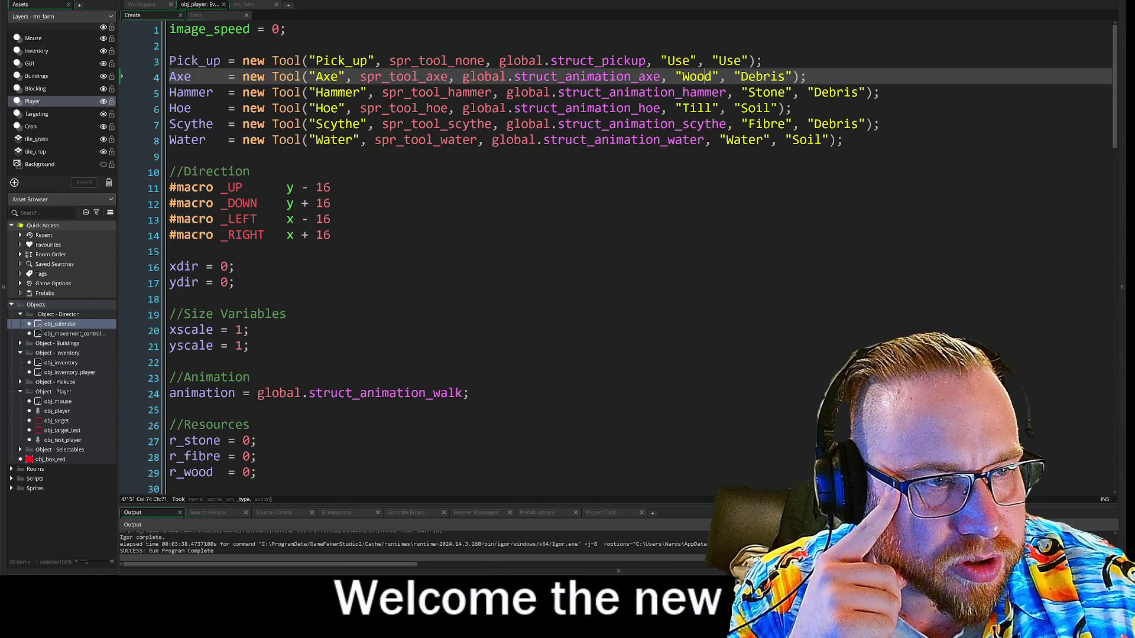
click(691, 92)
click(687, 108)
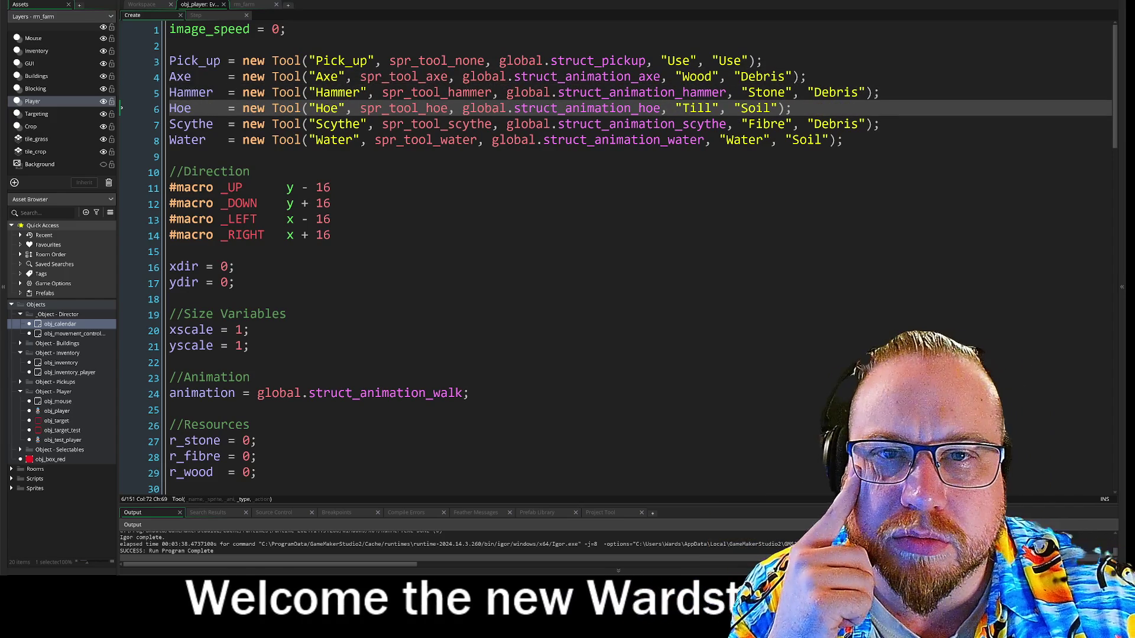
Step: Review obj_test_player's Create tool lines from Pick_up to Water, then open obj_parent_debris's Step code
click(142, 4)
scroll(318, 65, down, 10)
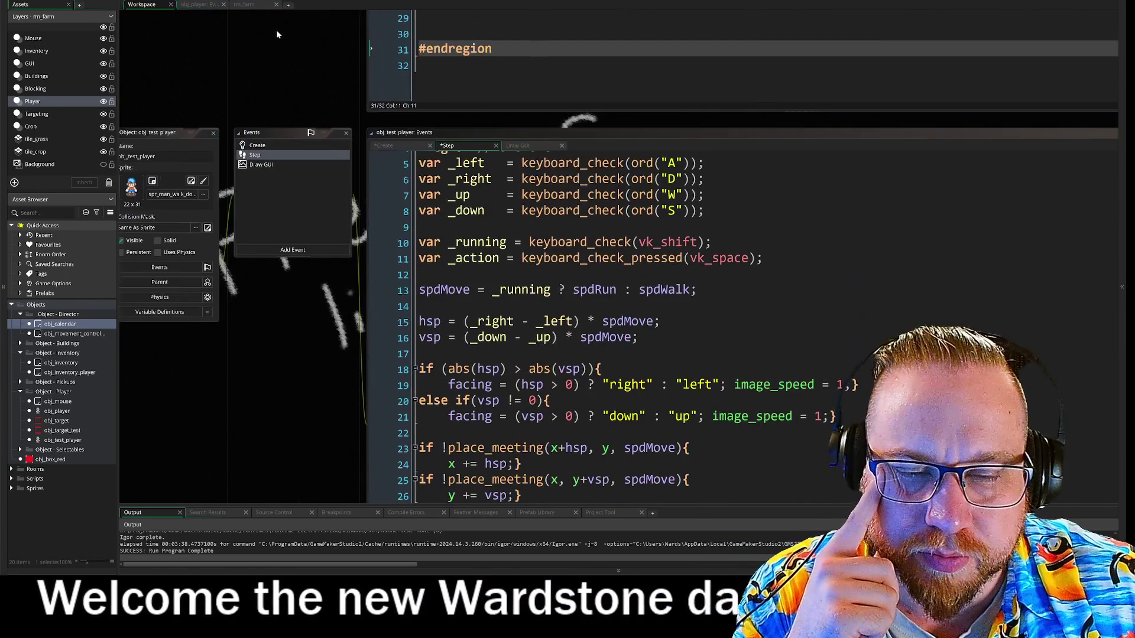
click(257, 144)
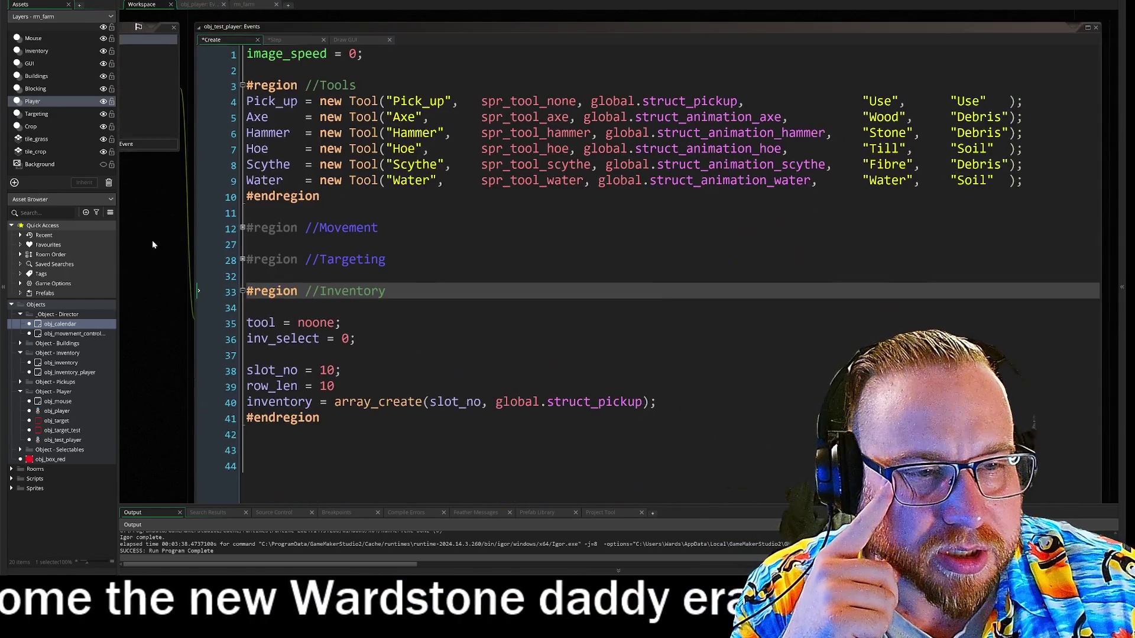
scroll(609, 263, right, 5)
click(246, 307)
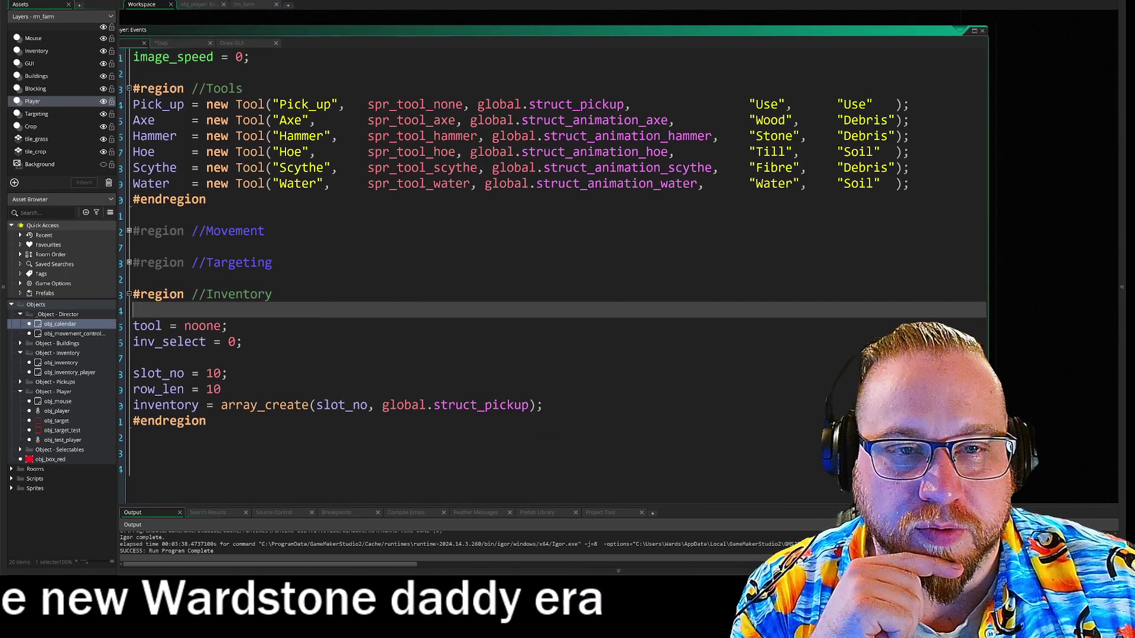
click(279, 120)
key(Down)
key(Down)
key(Down)
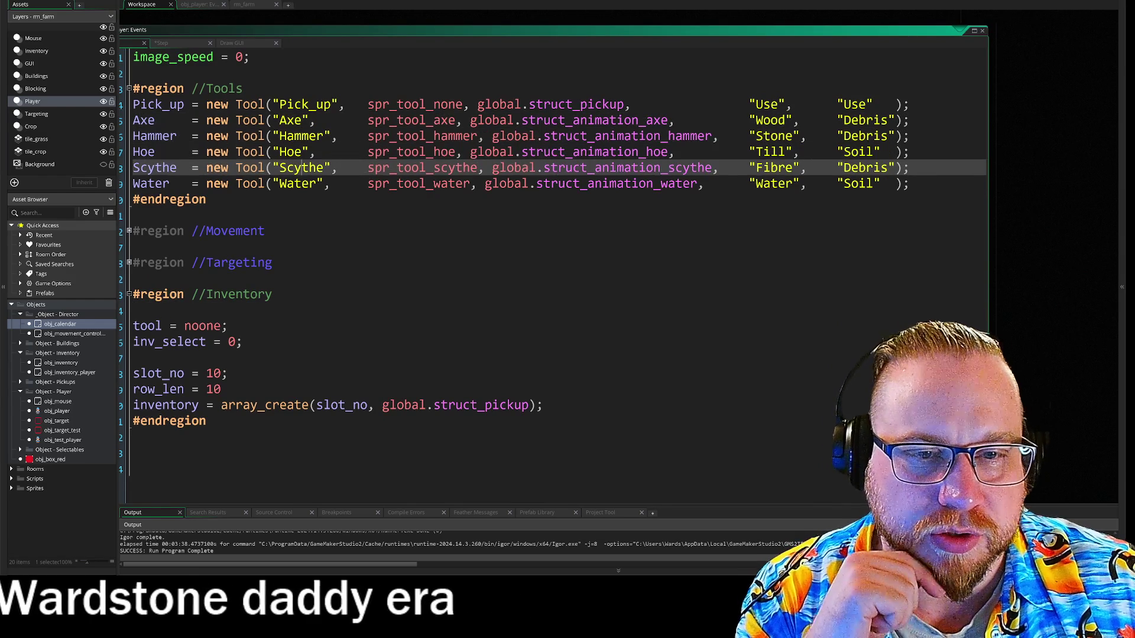
click(762, 104)
key(Down)
key(Down)
key(Down)
key(Down)
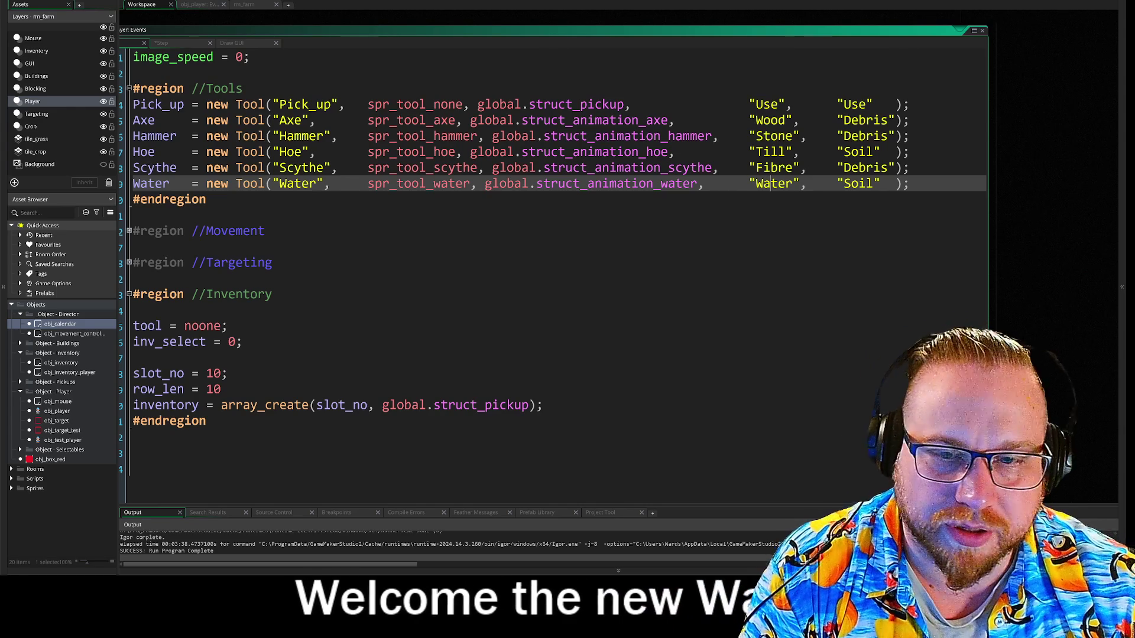
click(22, 383)
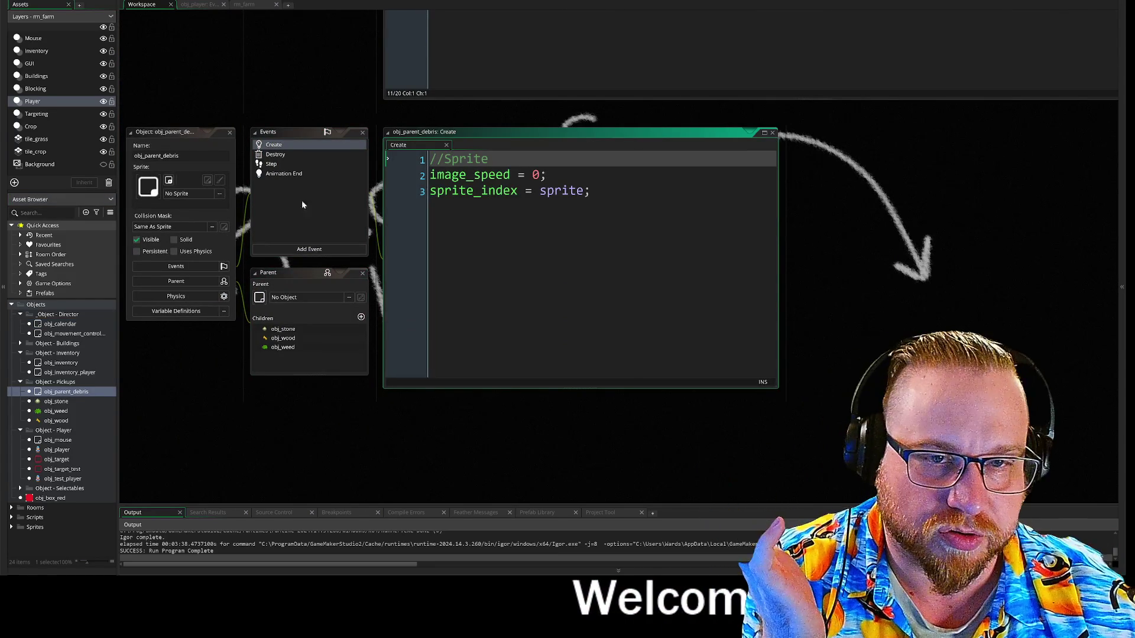
click(272, 163)
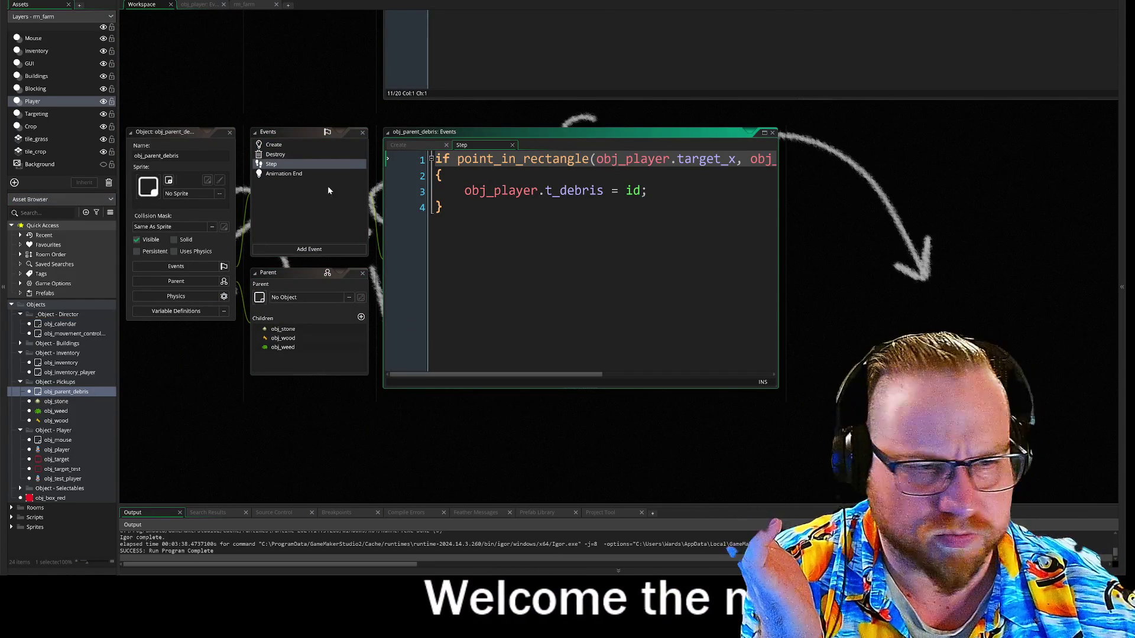
Step: Enlarge the code editor and view obj_parent_debris's Animation End, Step and Destroy code
mouse_move(792, 423)
mouse_down()
mouse_move(659, 397)
mouse_move(764, 425)
mouse_up()
drag(208, 430, 267, 436)
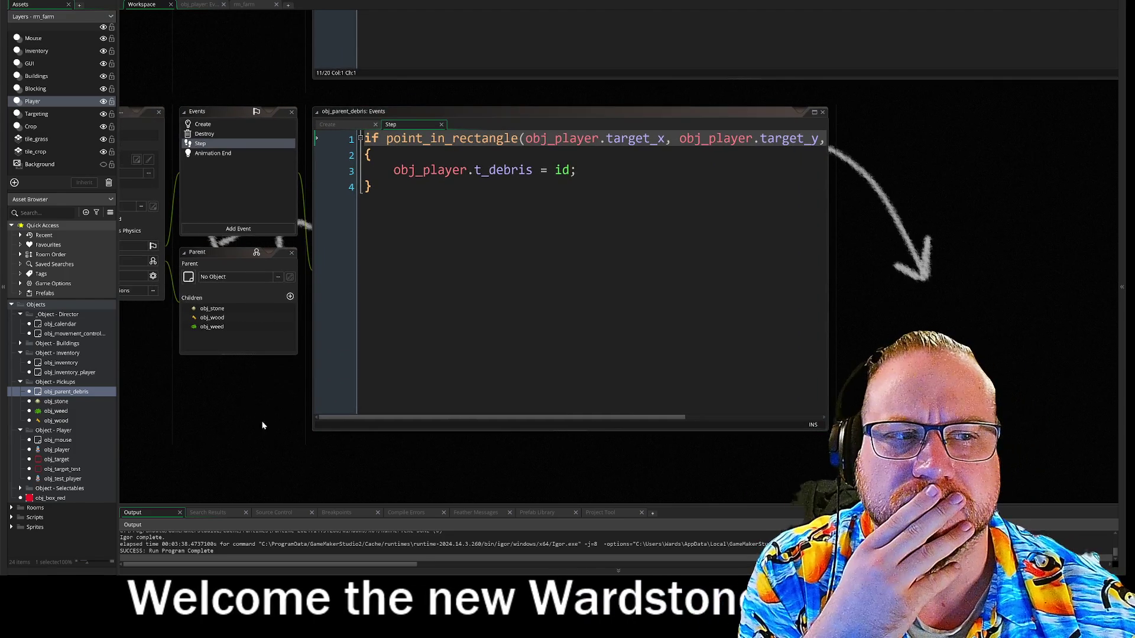
click(202, 153)
click(201, 143)
click(204, 133)
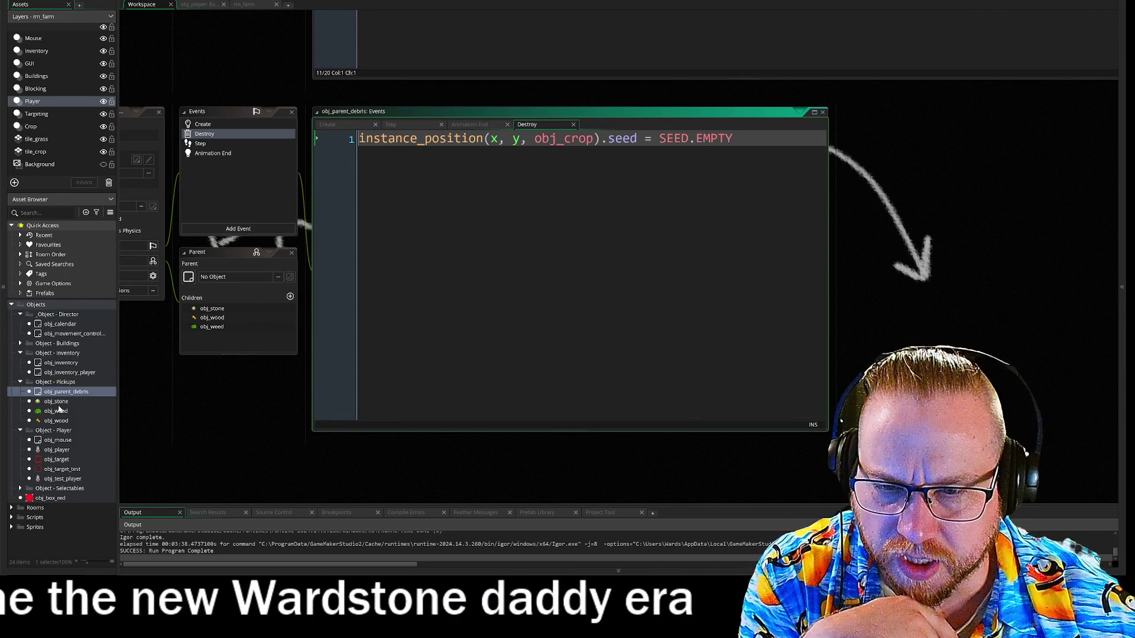
Step: Open obj_stone and check its Create, Destroy, Step and Animation End events
double_click(57, 401)
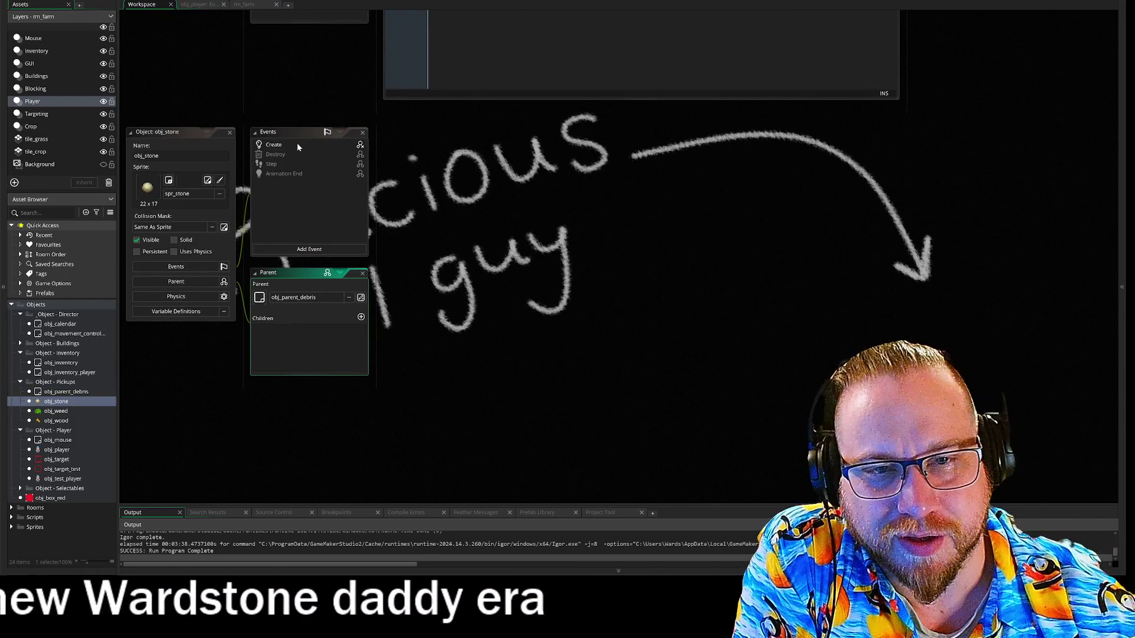
click(274, 145)
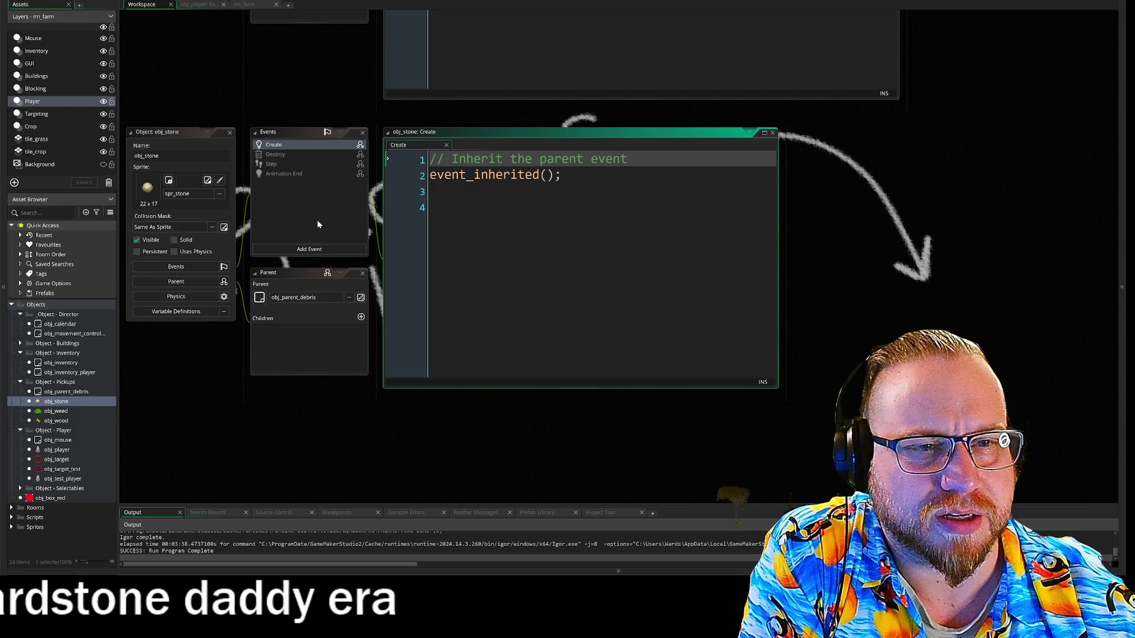
click(286, 155)
click(280, 163)
click(279, 174)
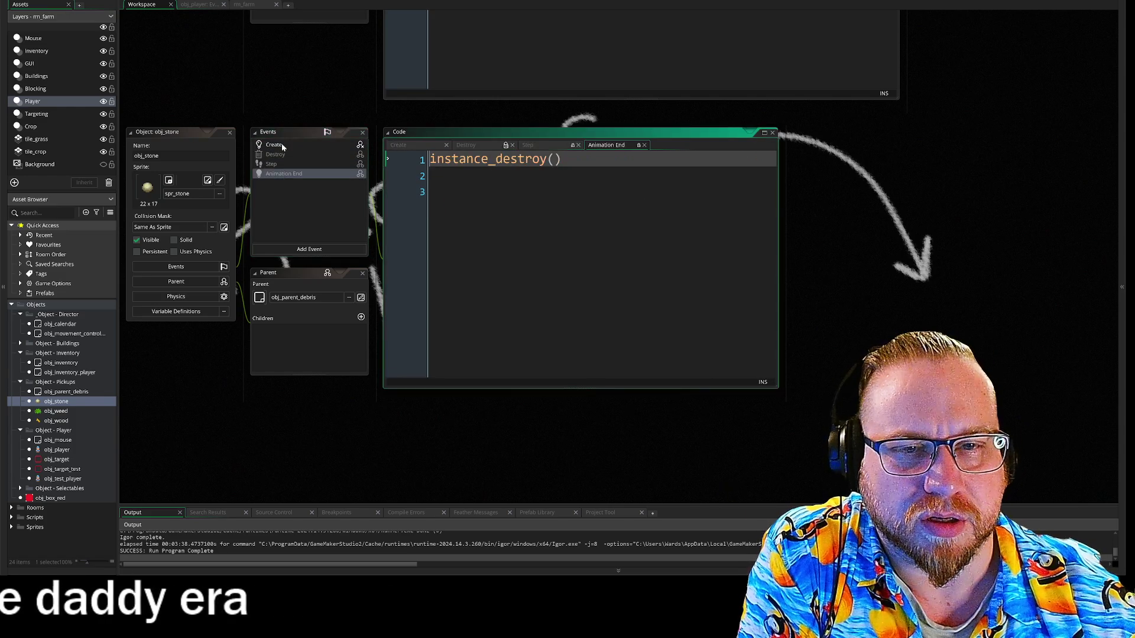
click(275, 145)
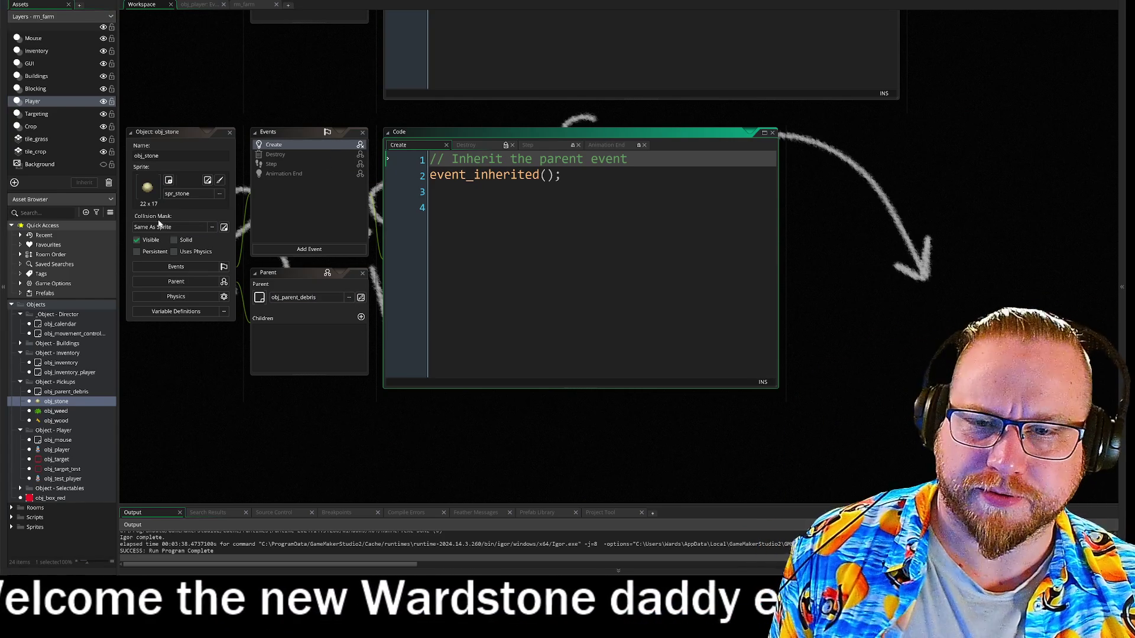
Step: Reopen obj_parent_debris and make its Destroy code set the crop's seed to SEED.EMPTY
click(64, 392)
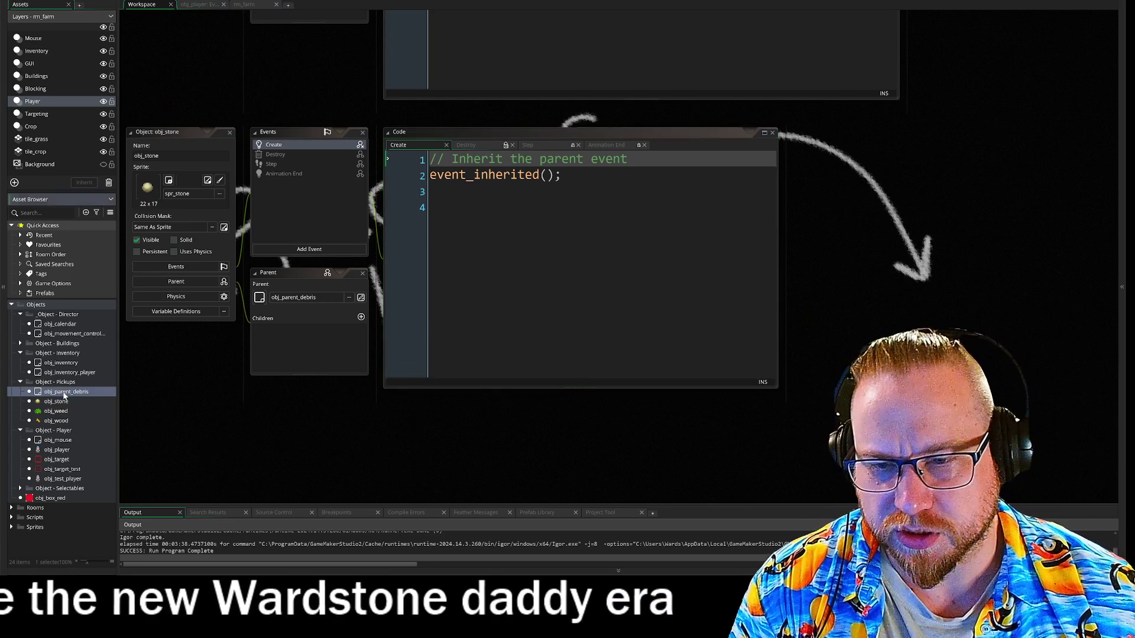
double_click(65, 392)
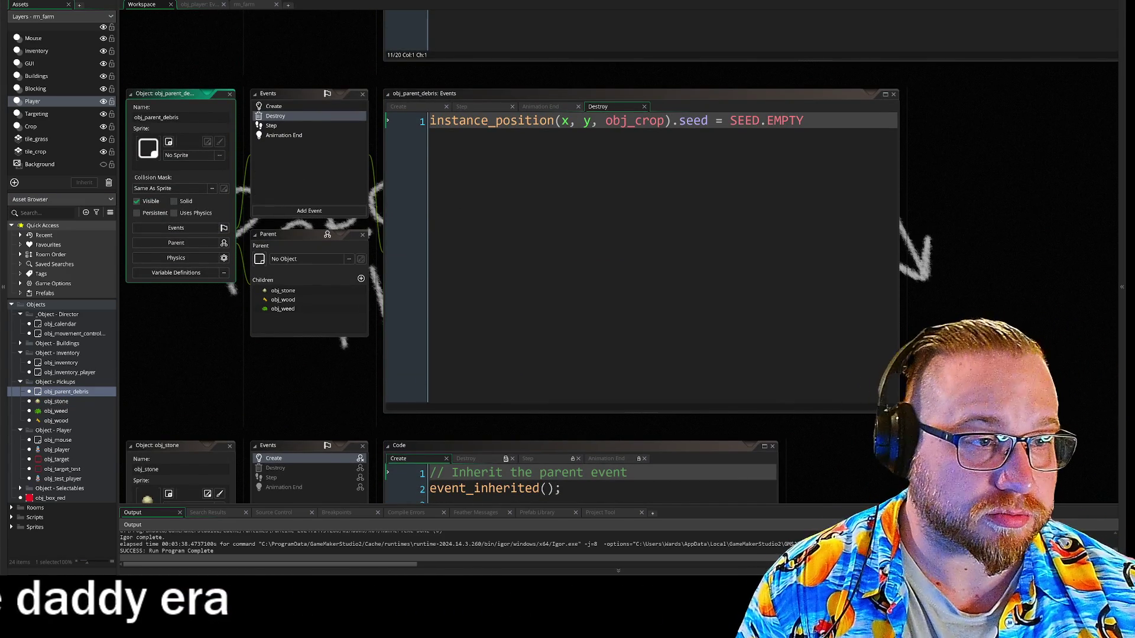
click(284, 107)
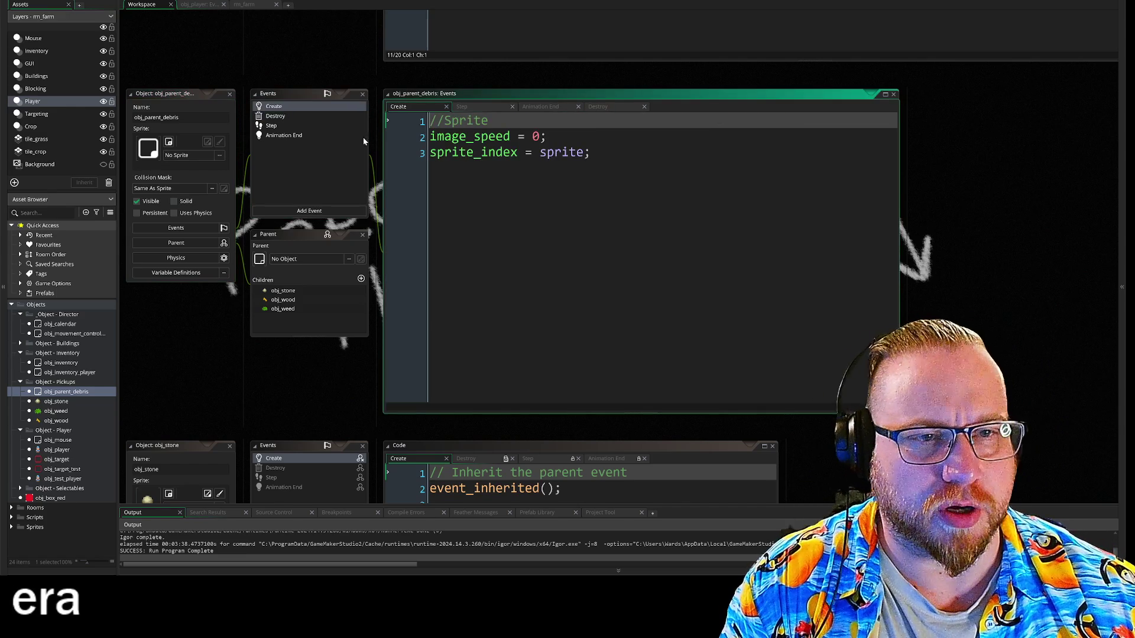
click(292, 136)
click(274, 126)
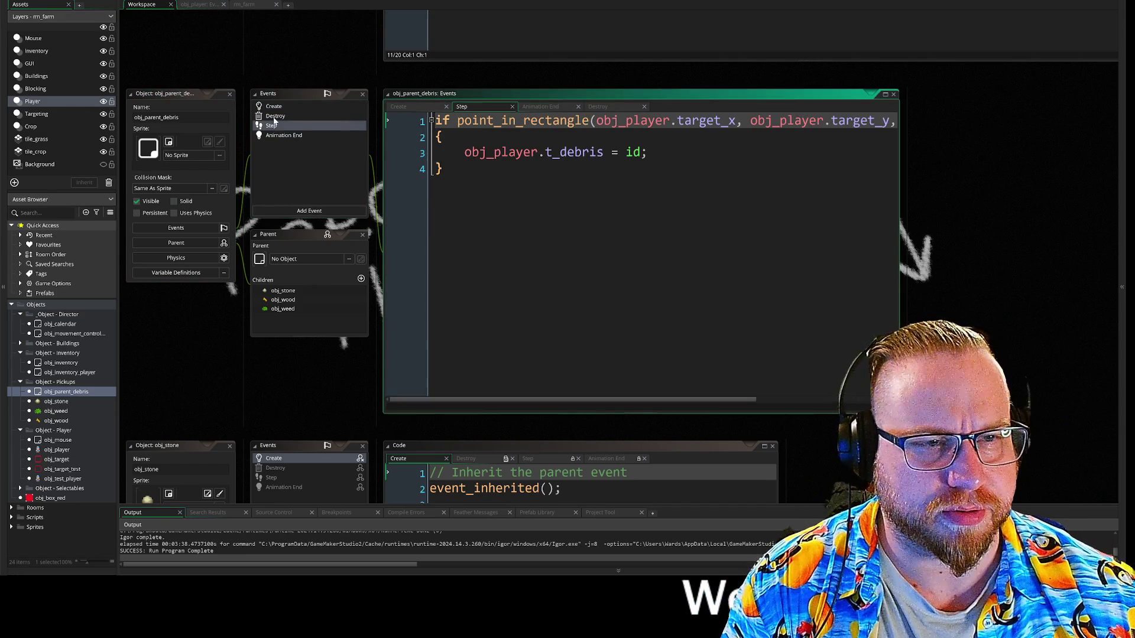
click(274, 116)
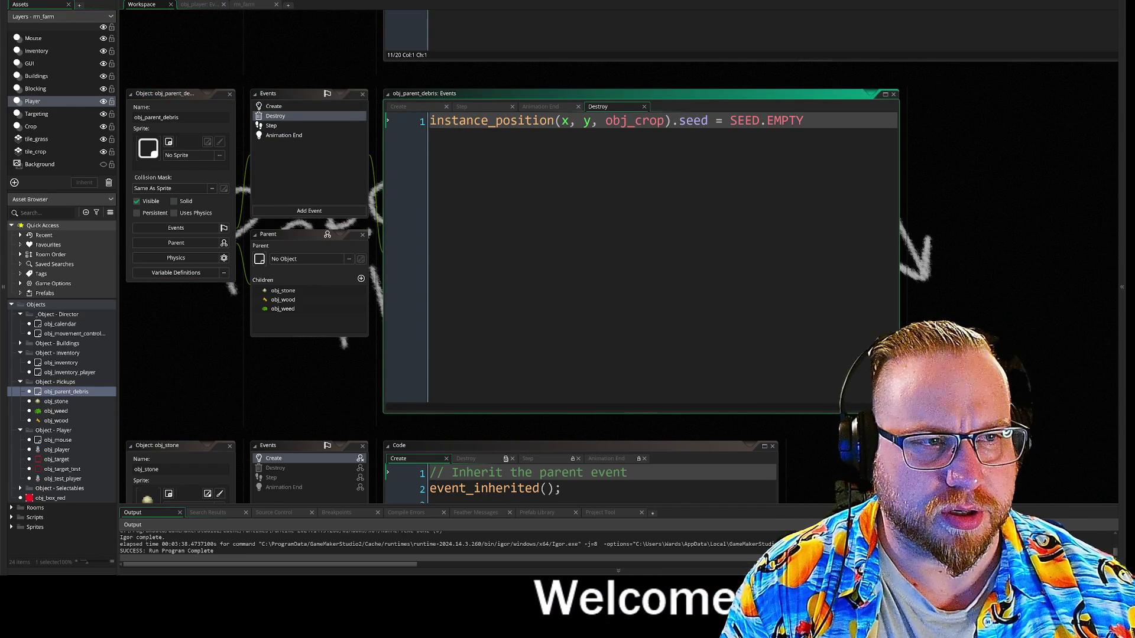
click(804, 121)
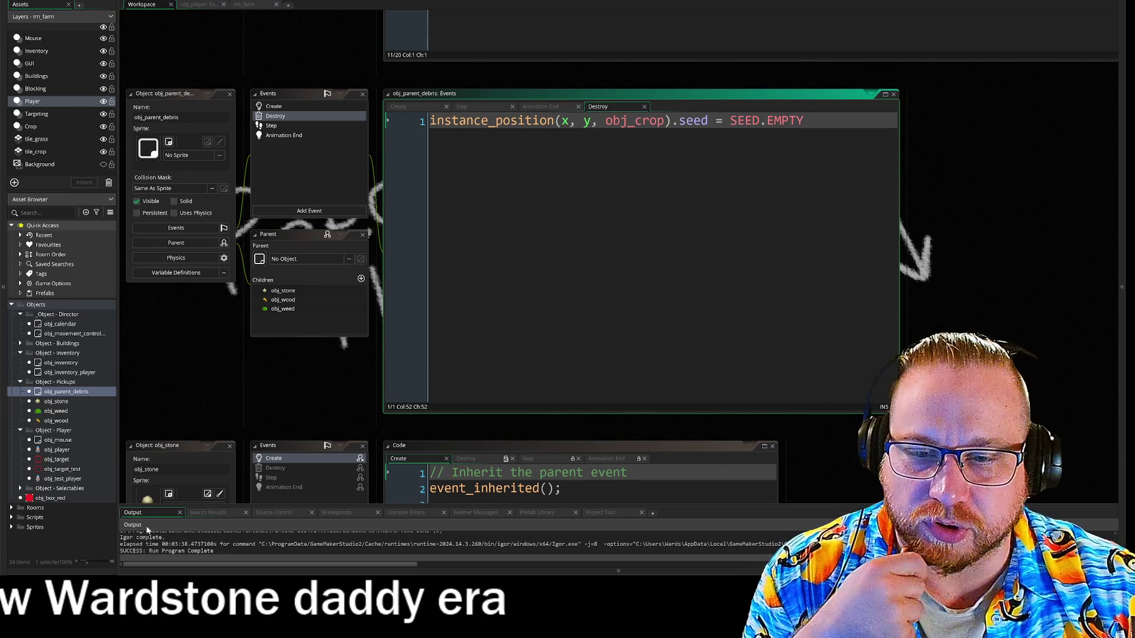
click(20, 488)
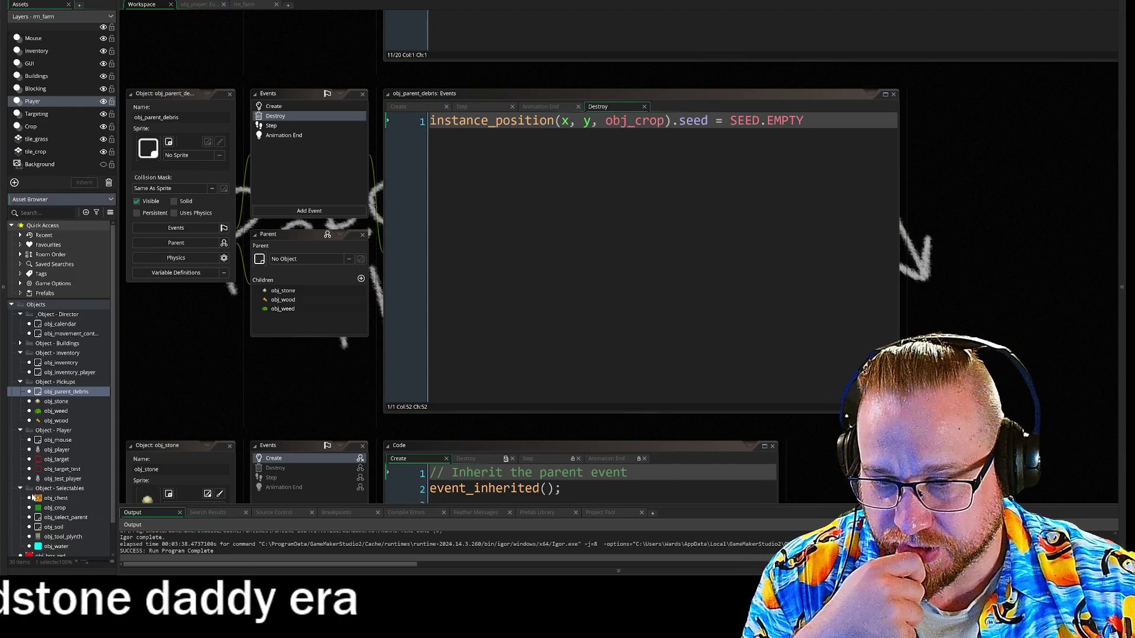
Step: Open obj_crop's Create code and look over its PLOT and SEED enums
double_click(55, 508)
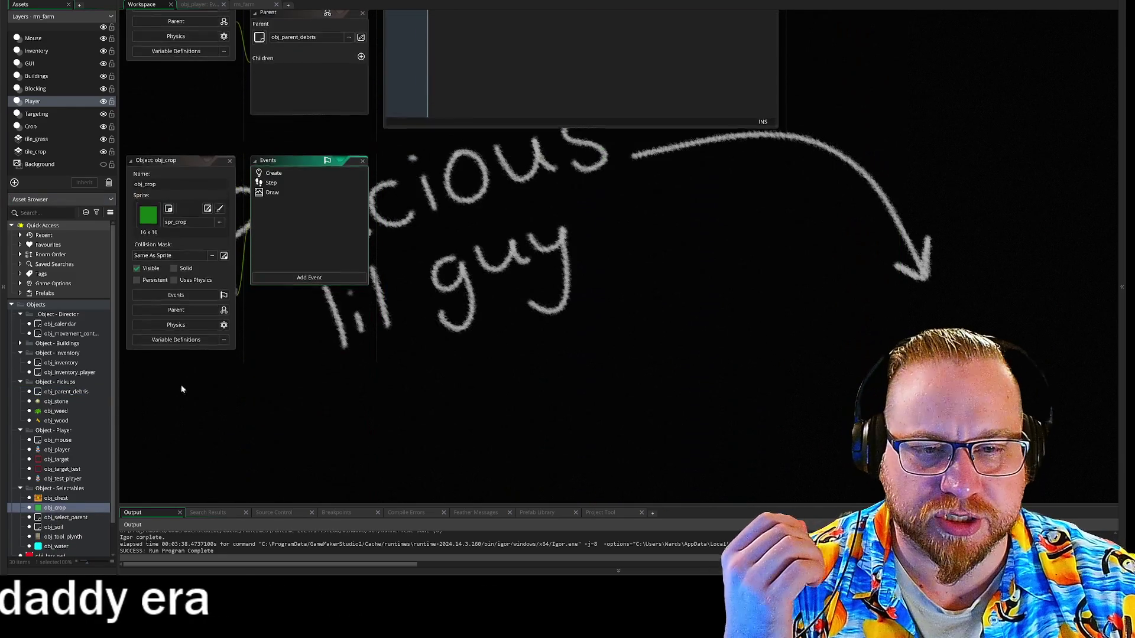
click(271, 172)
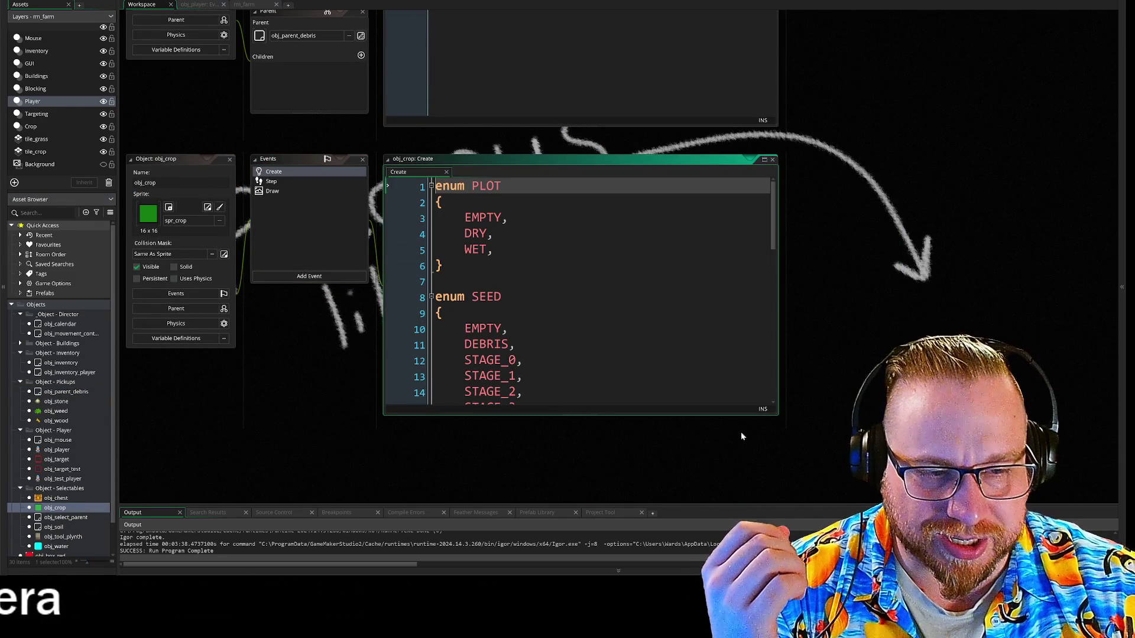
drag(777, 416, 904, 505)
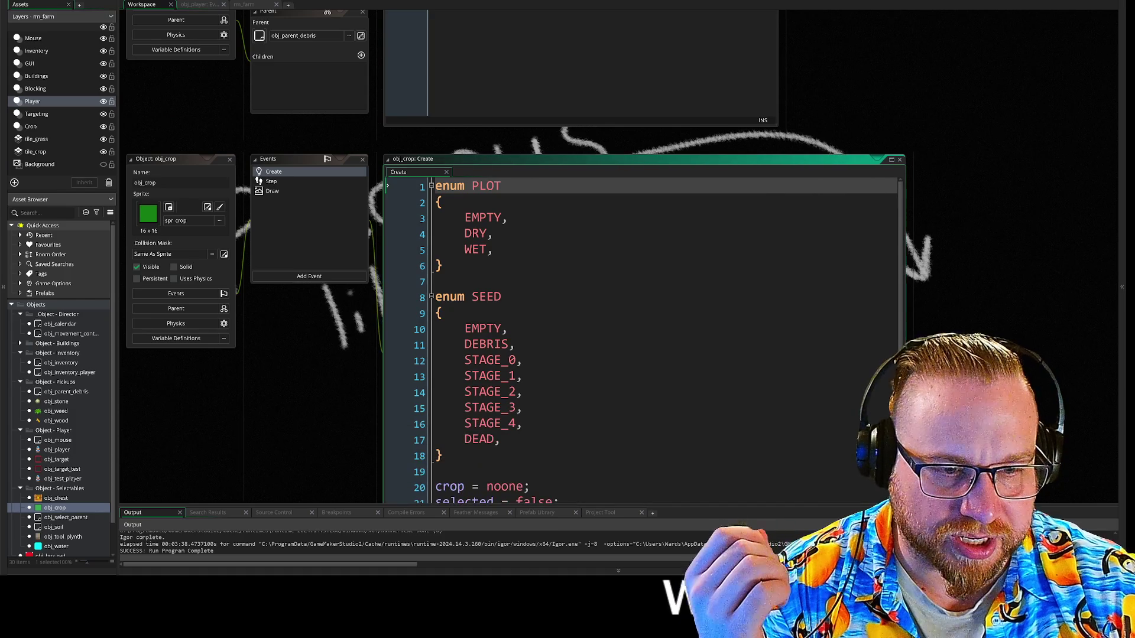
scroll(644, 337, down, 2)
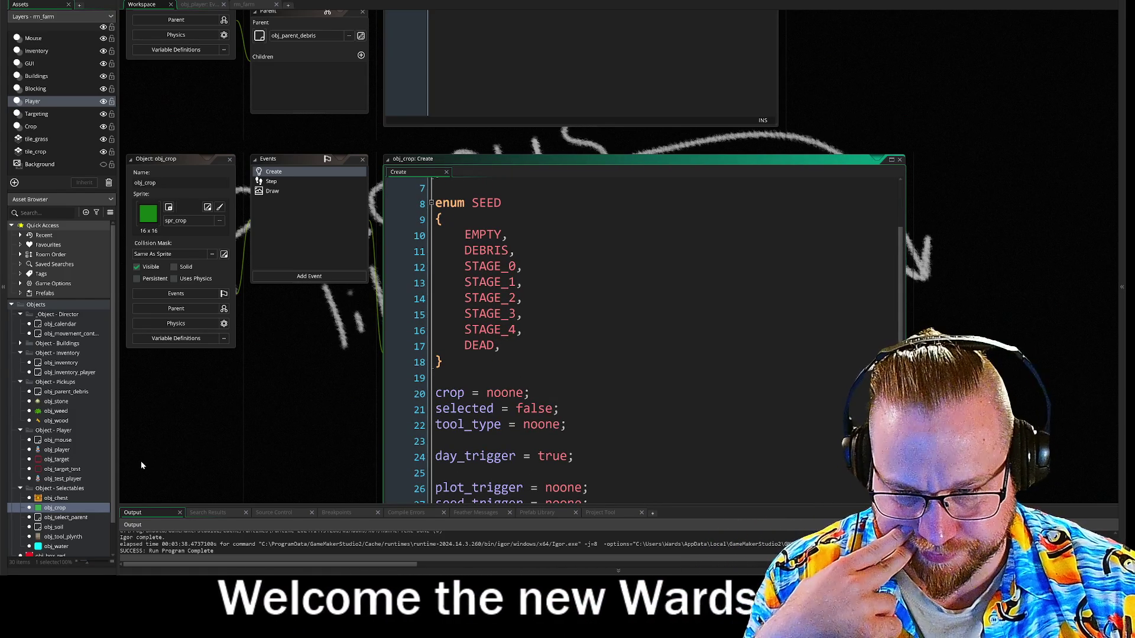
Step: Delete the obj_chest object from the project
click(66, 500)
double_click(66, 500)
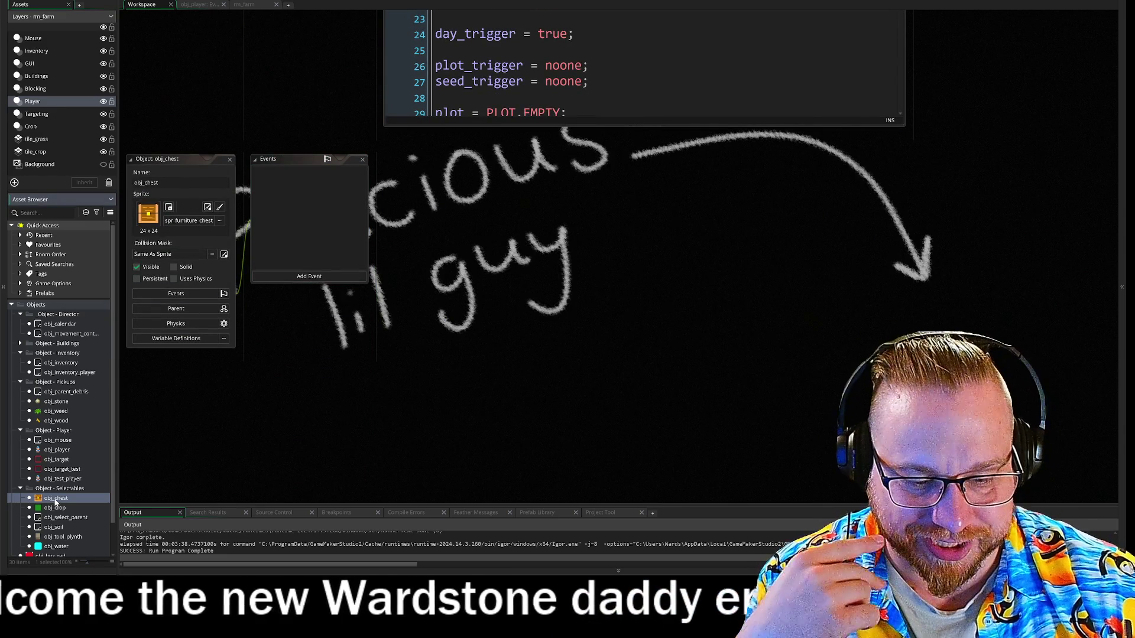
key(Delete)
click(585, 291)
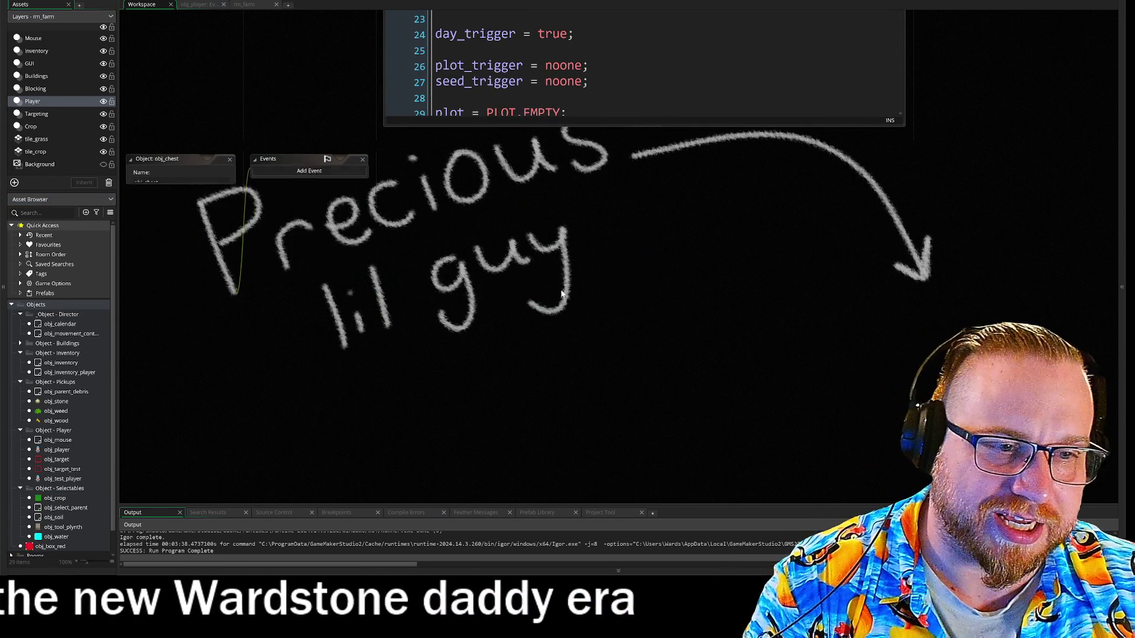
Step: Delete obj_tool_plynth from the project
scroll(81, 422, down, 1)
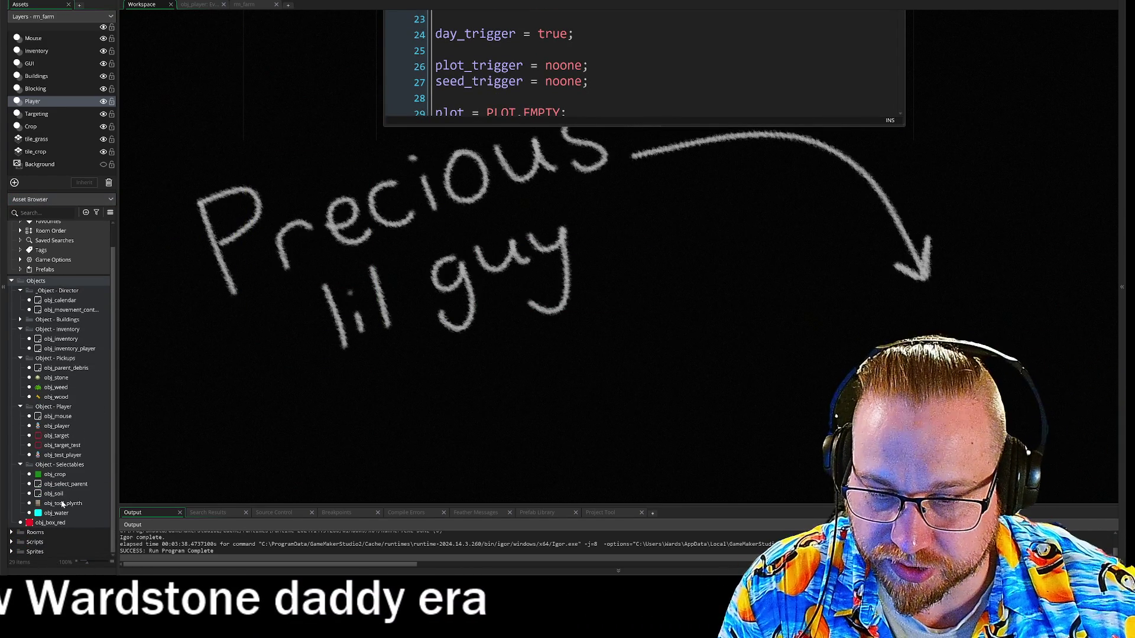
right_click(60, 502)
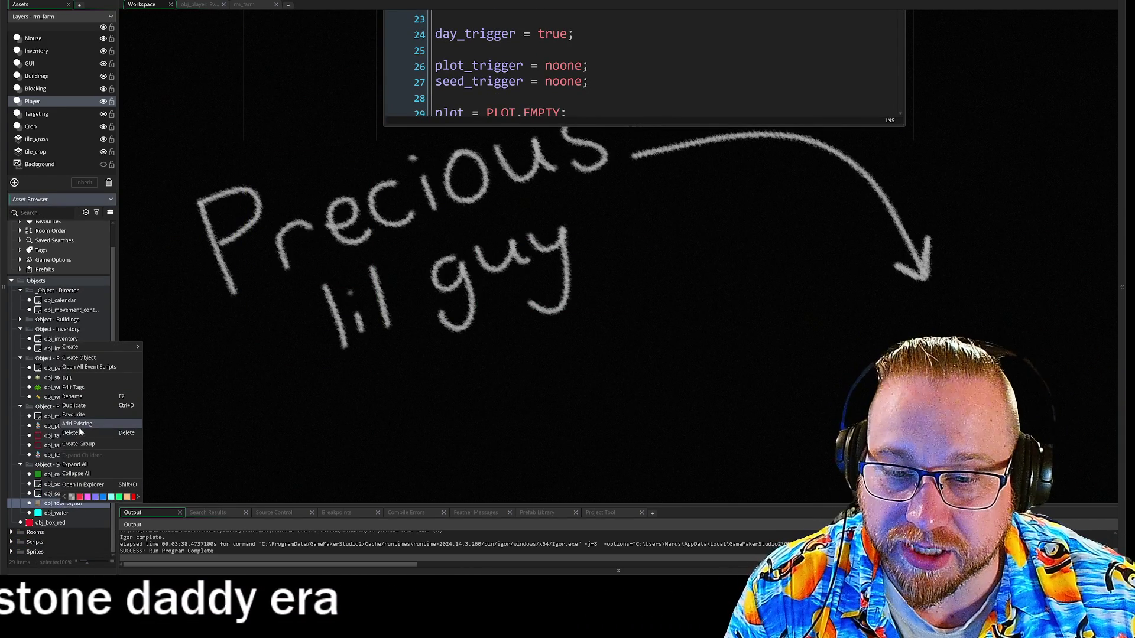
click(120, 423)
click(498, 274)
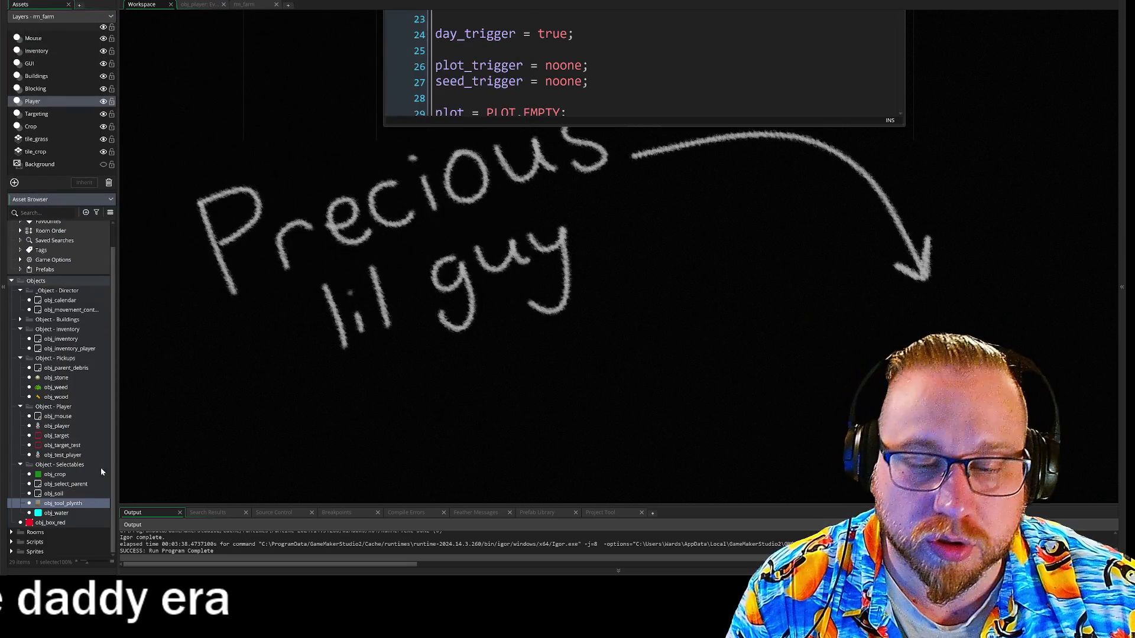
right_click(53, 504)
click(62, 433)
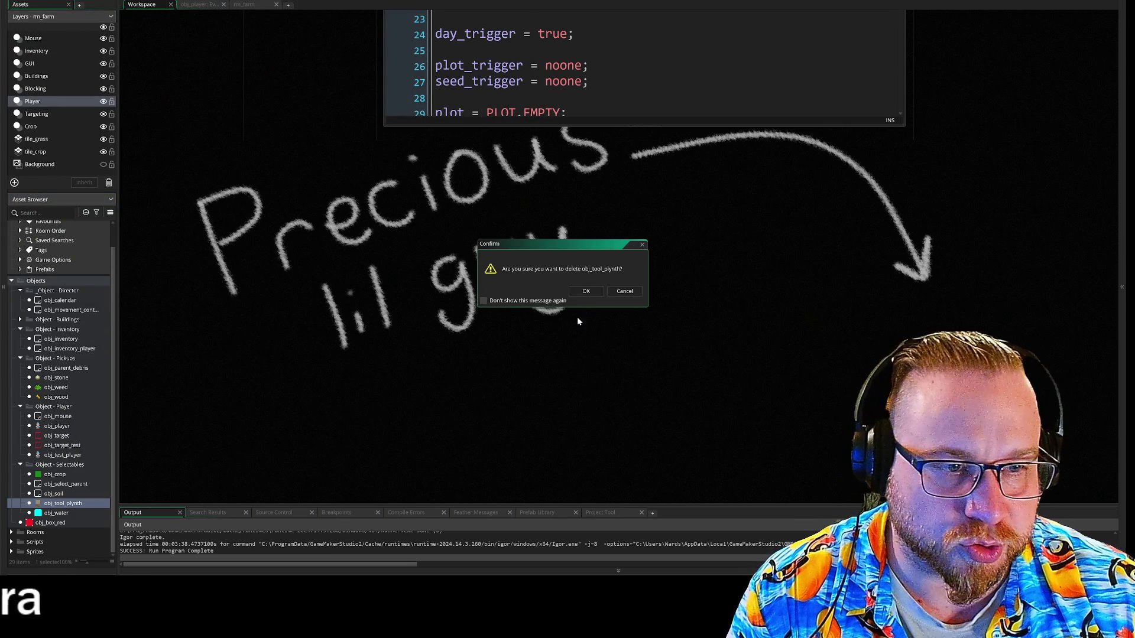
click(585, 291)
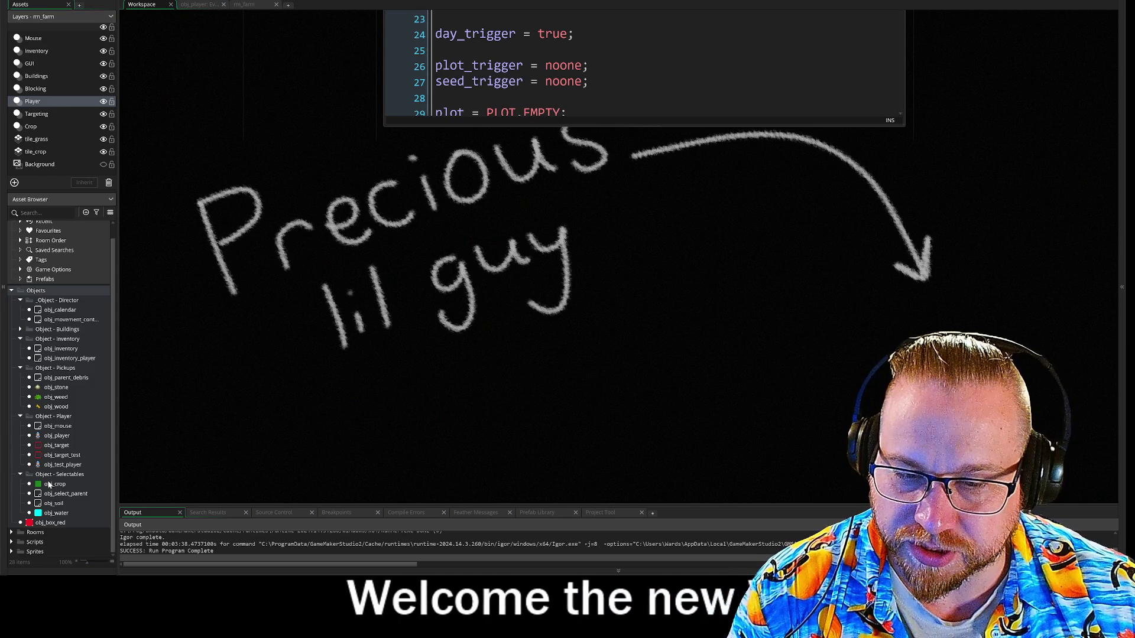
Step: Create a new group named Crop inside Object - Selectables
right_click(46, 475)
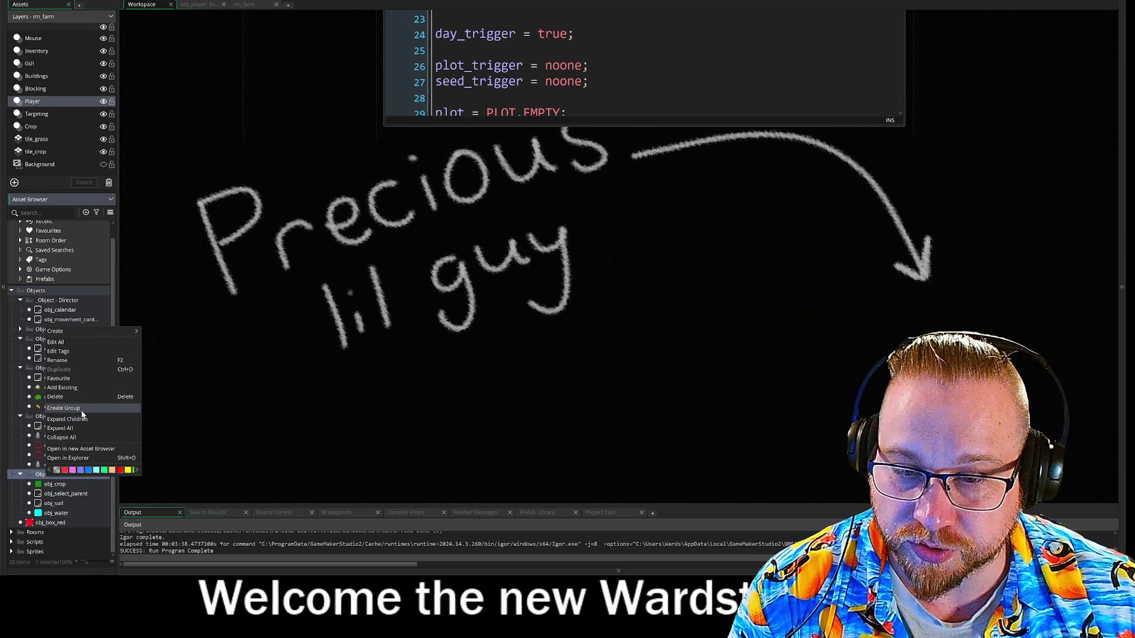
click(63, 408)
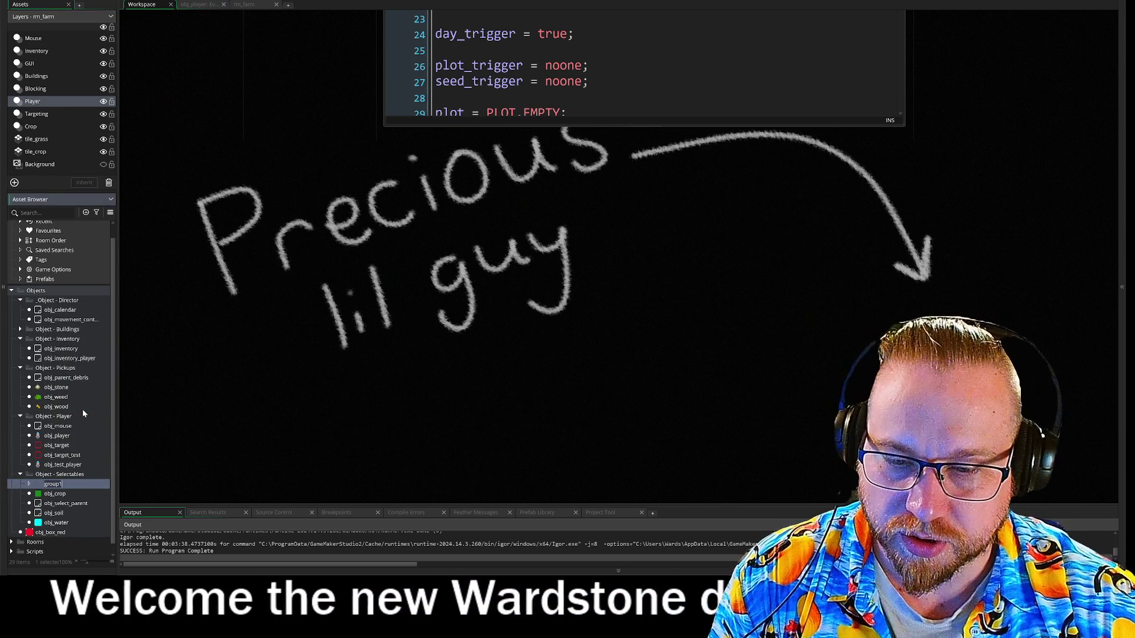
text(Crops)
key(Return)
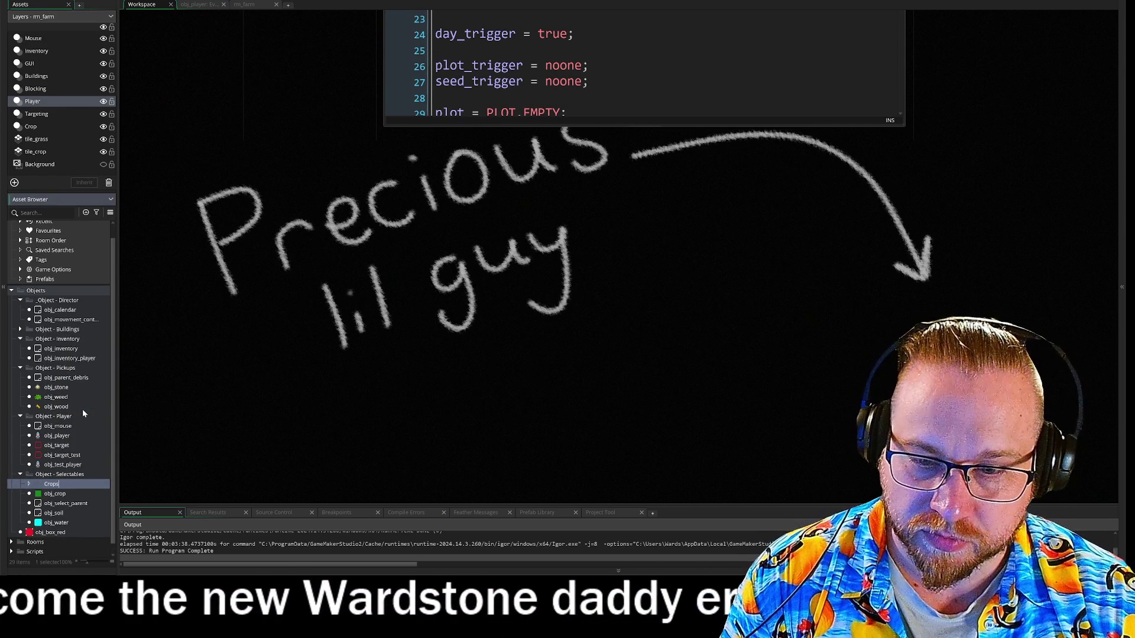
key(BackSpace)
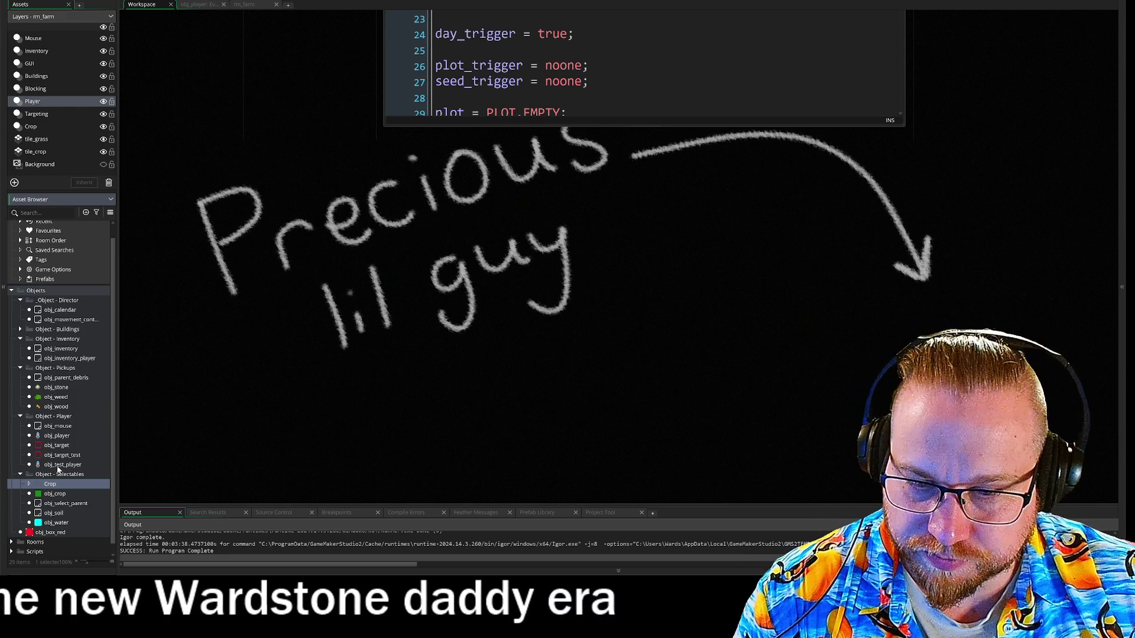
Step: Drag obj_crop and obj_soil into the Crop group folder
mouse_move(54, 496)
mouse_down()
mouse_move(50, 484)
mouse_move(57, 503)
mouse_up()
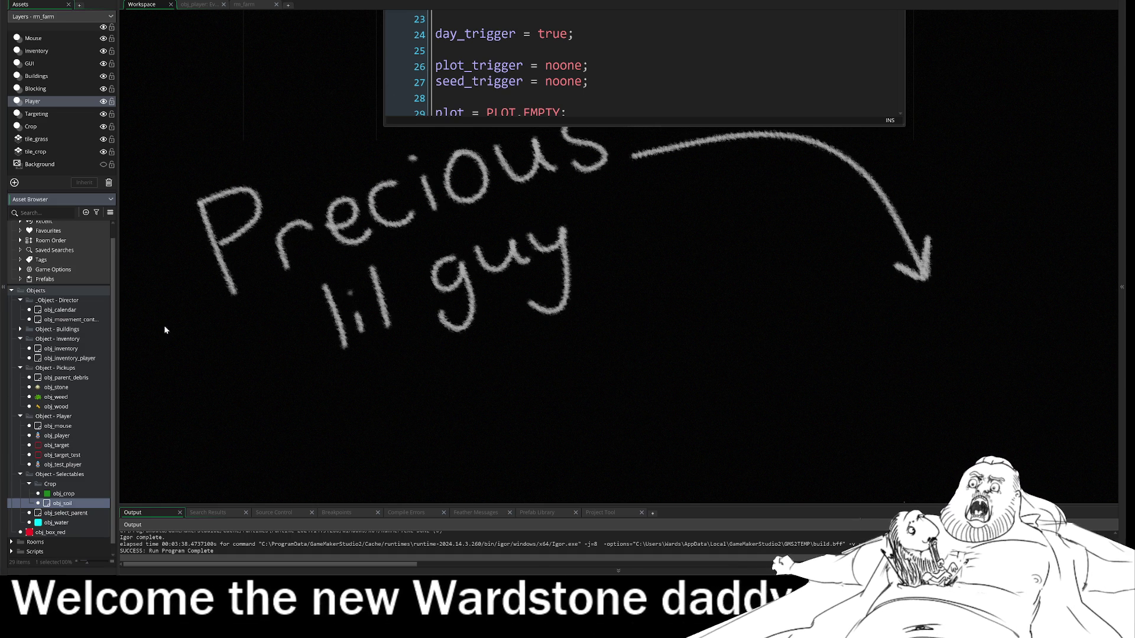
Step: Widen the asset list and delete obj_water from the project
drag(117, 379, 135, 378)
ctrl+scroll(90, 381, up, 1)
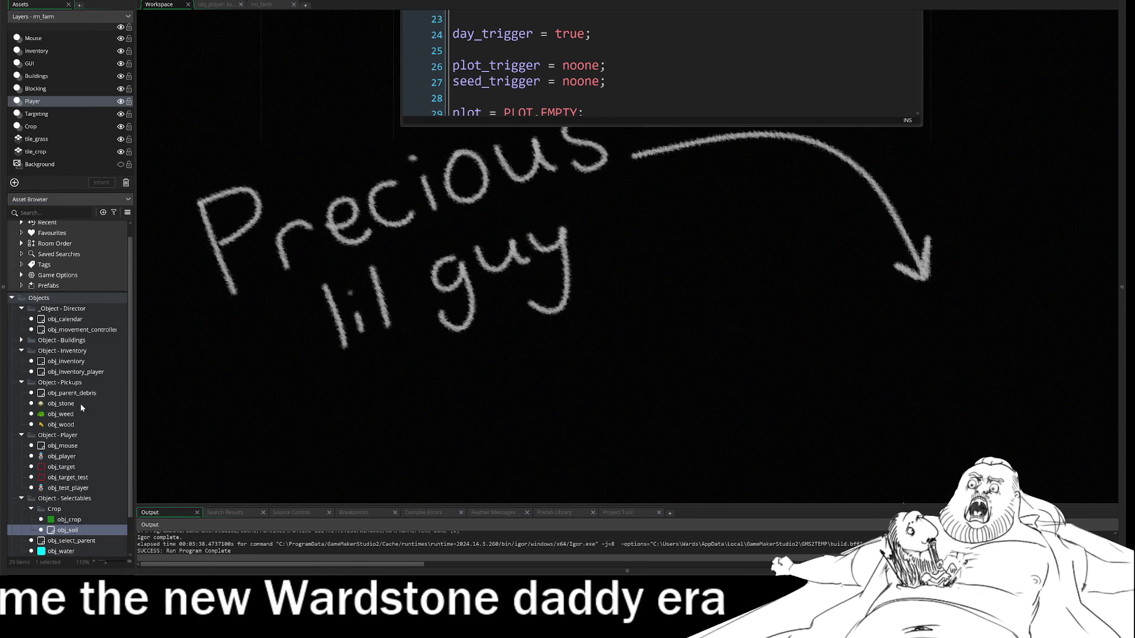
scroll(71, 449, down, 2)
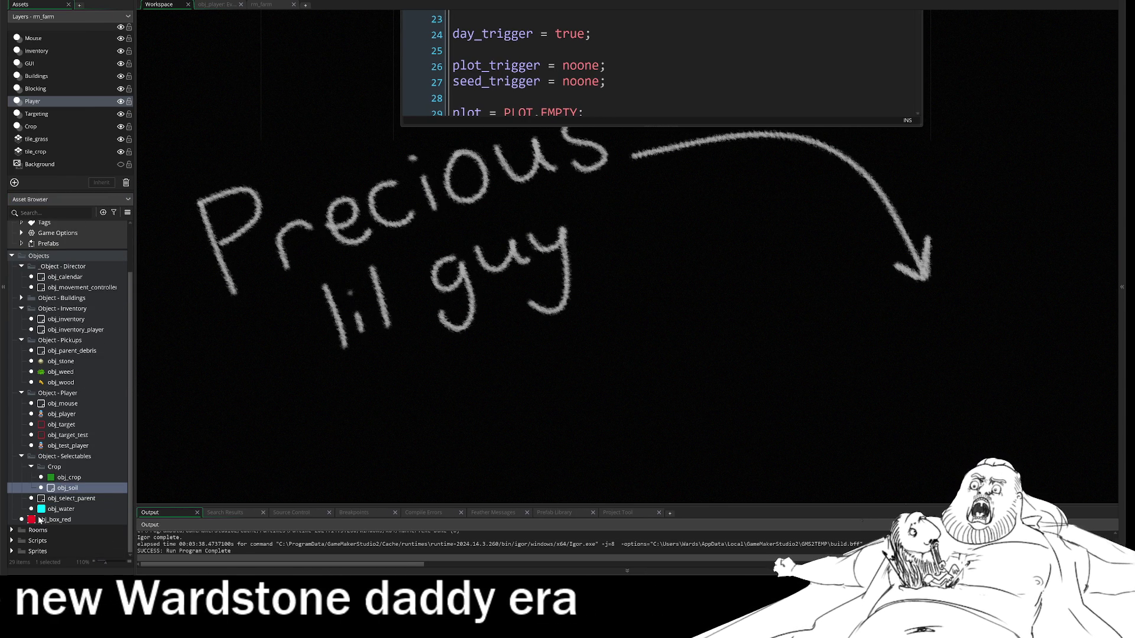
click(59, 510)
key(Delete)
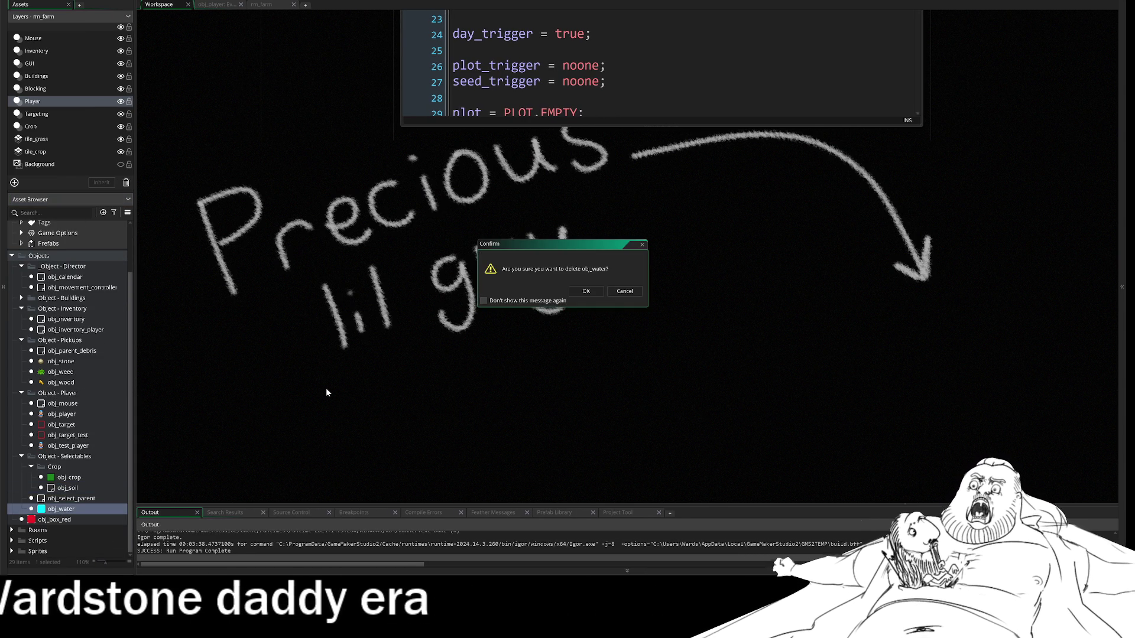
click(586, 290)
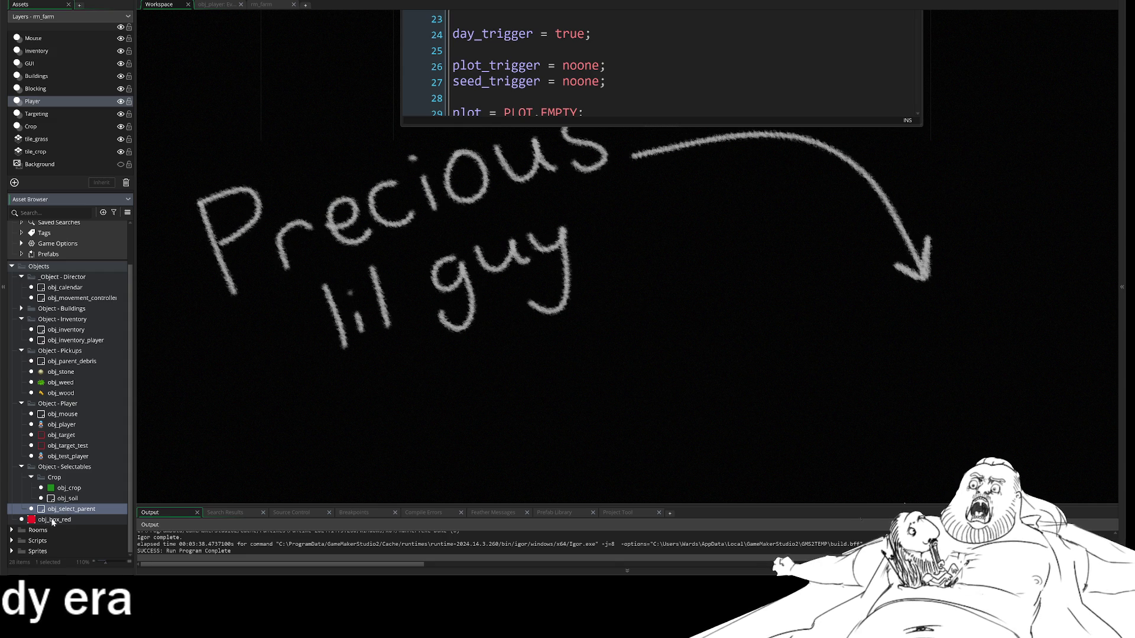
Step: Open and close obj_box_red, then check the Targeting and Blocking layers in rm_farm
double_click(54, 520)
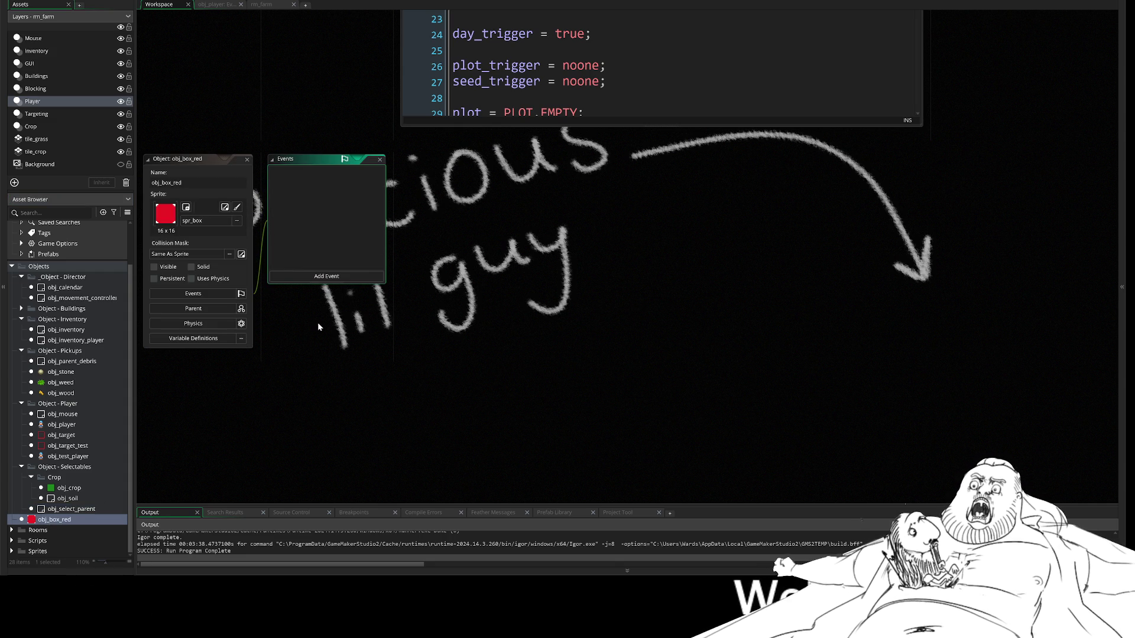
click(246, 161)
click(270, 5)
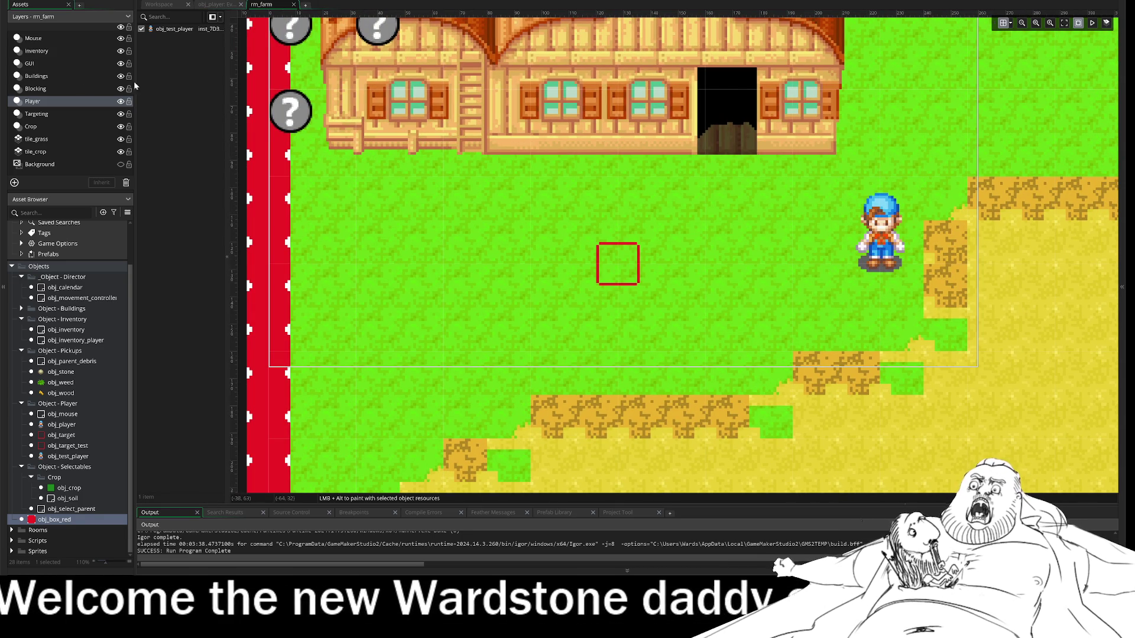
click(32, 112)
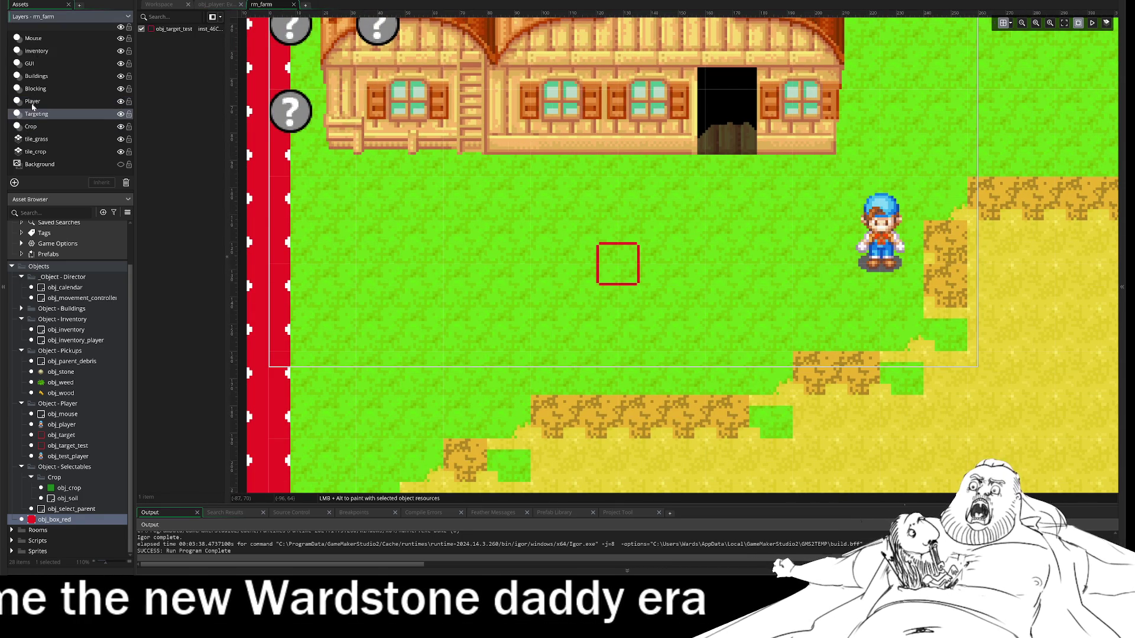
click(36, 89)
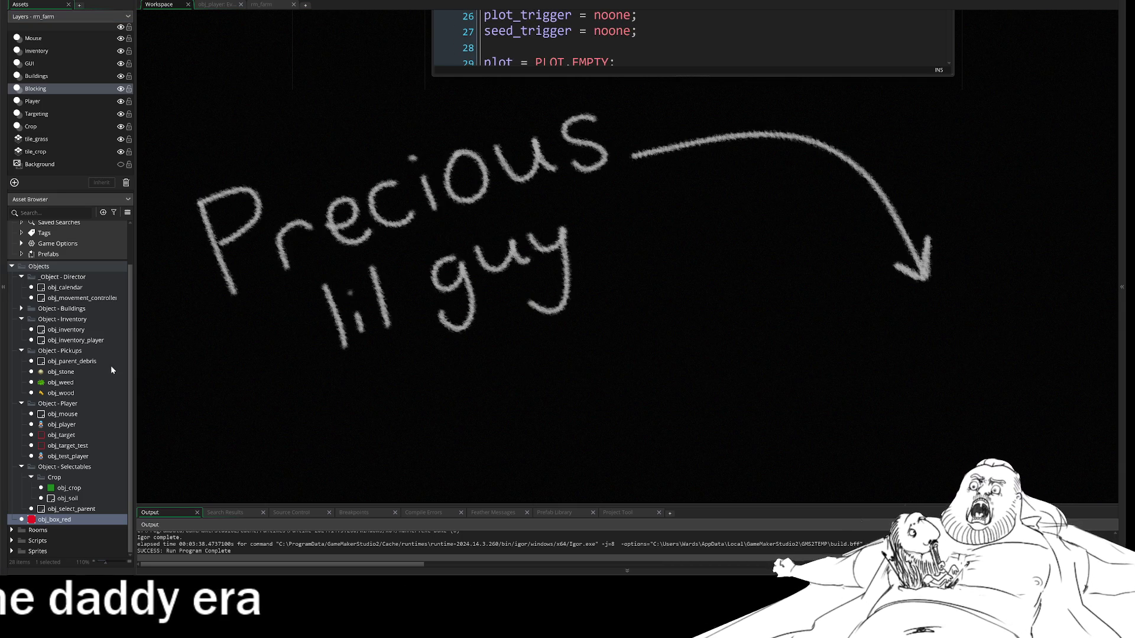
Step: Collapse the Crop and Selectables groups and move obj_mouse into the Director group
click(31, 477)
click(21, 489)
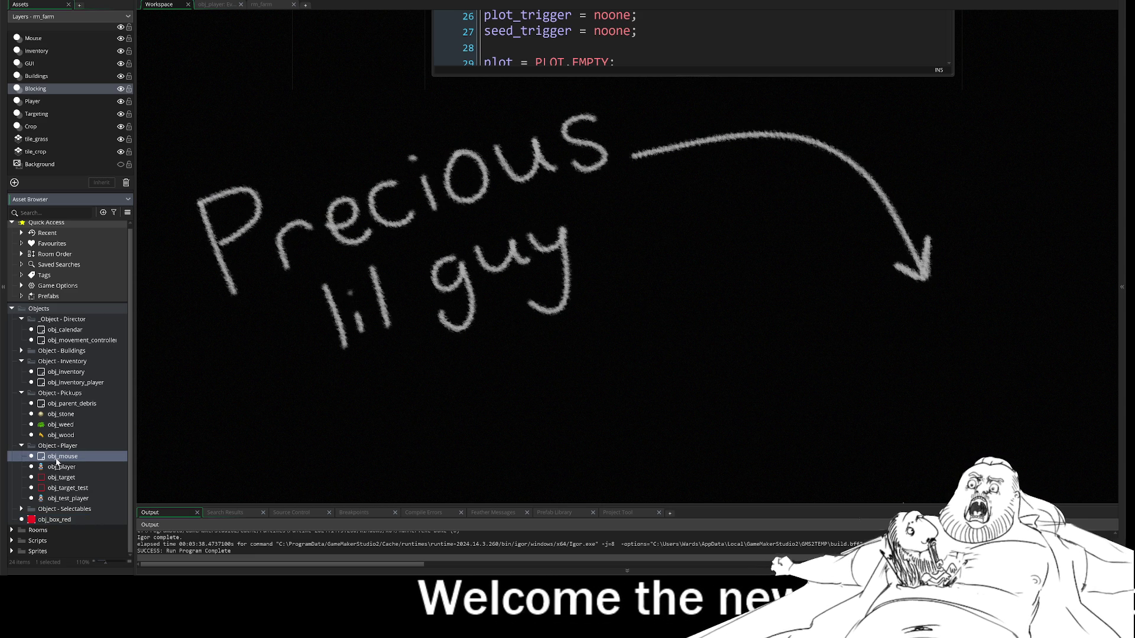
drag(57, 456, 64, 322)
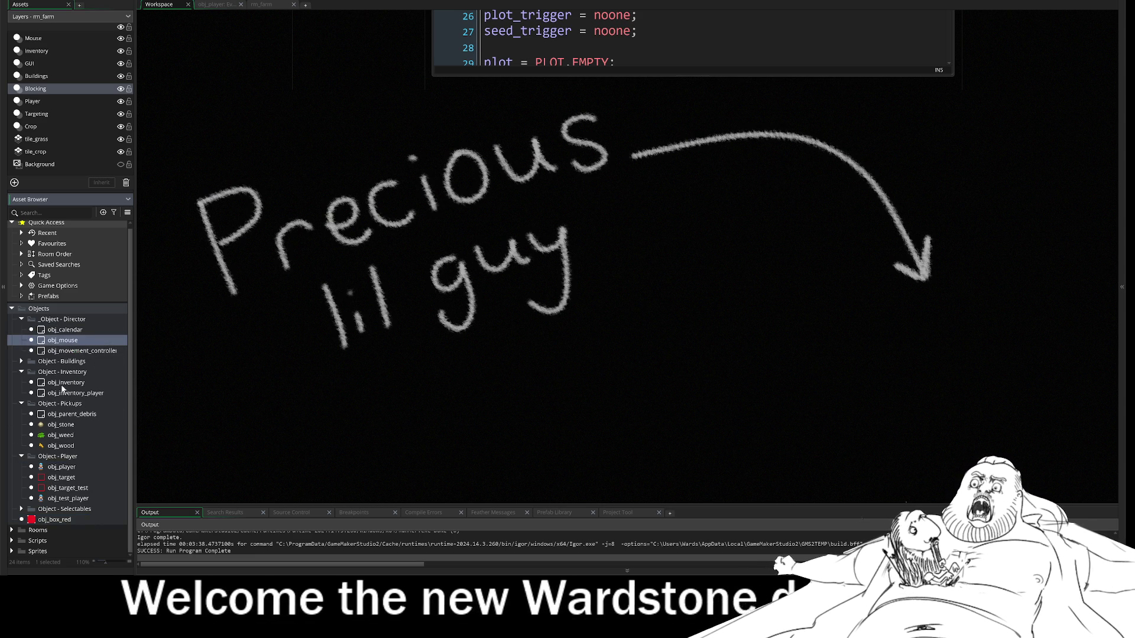
click(22, 361)
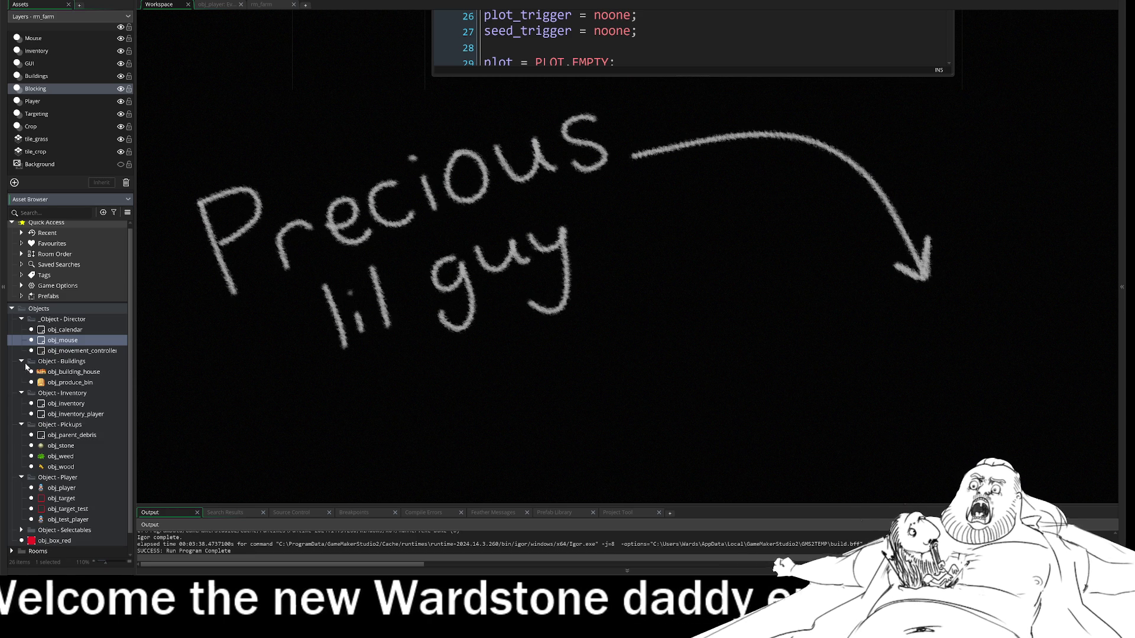
click(59, 371)
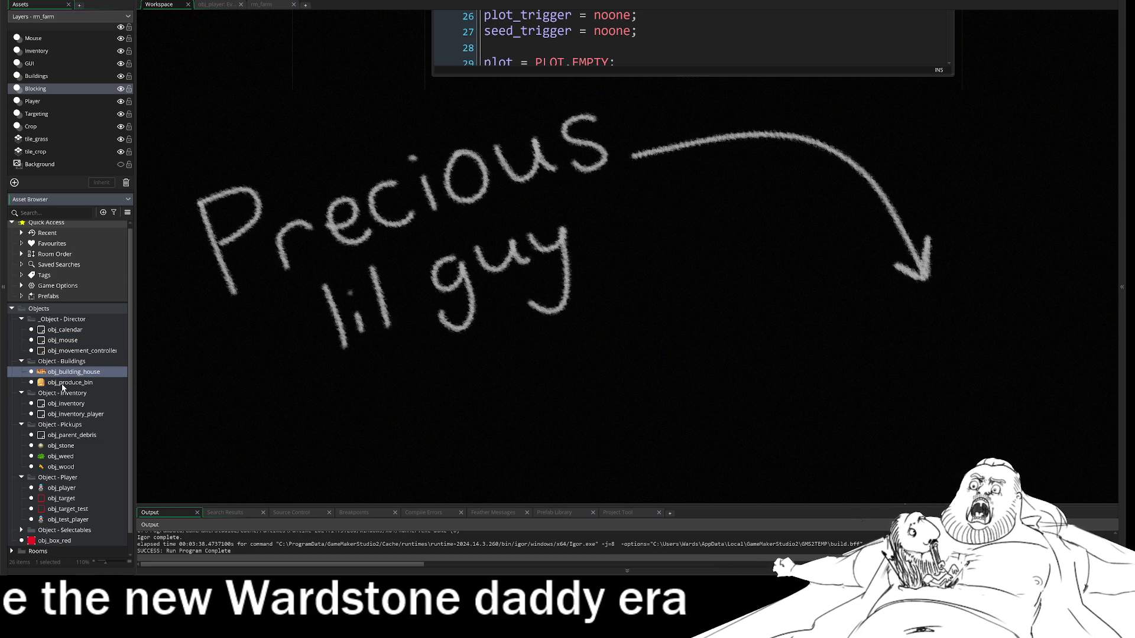
Step: Delete obj_wood, obj_weed and obj_stone, confirming each removal
click(62, 467)
key(Delete)
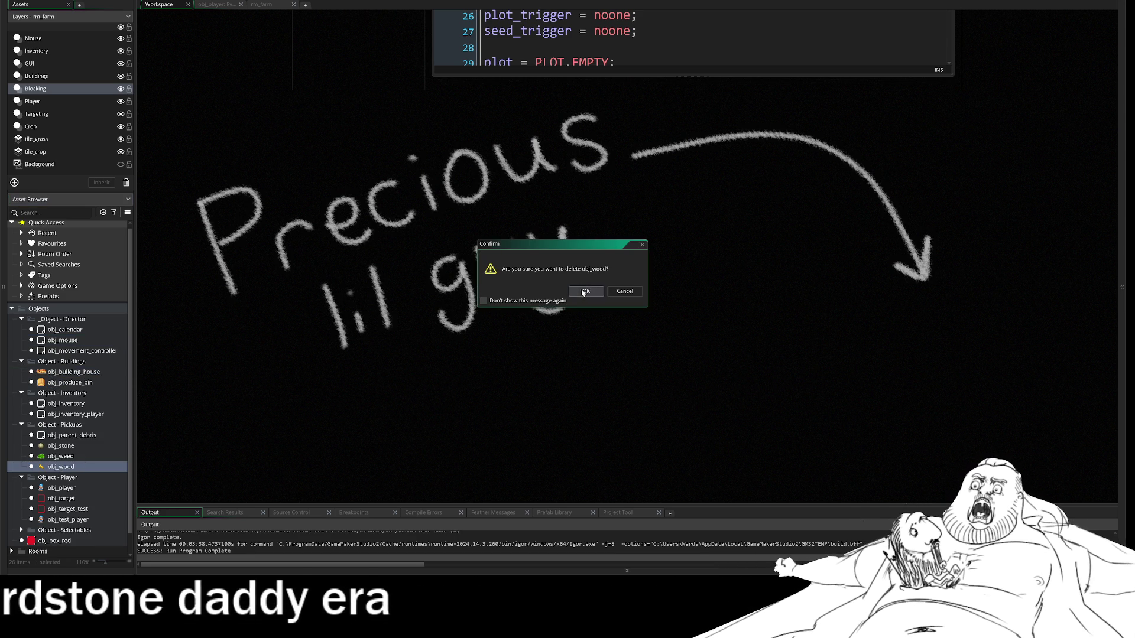
click(582, 291)
click(65, 456)
key(Delete)
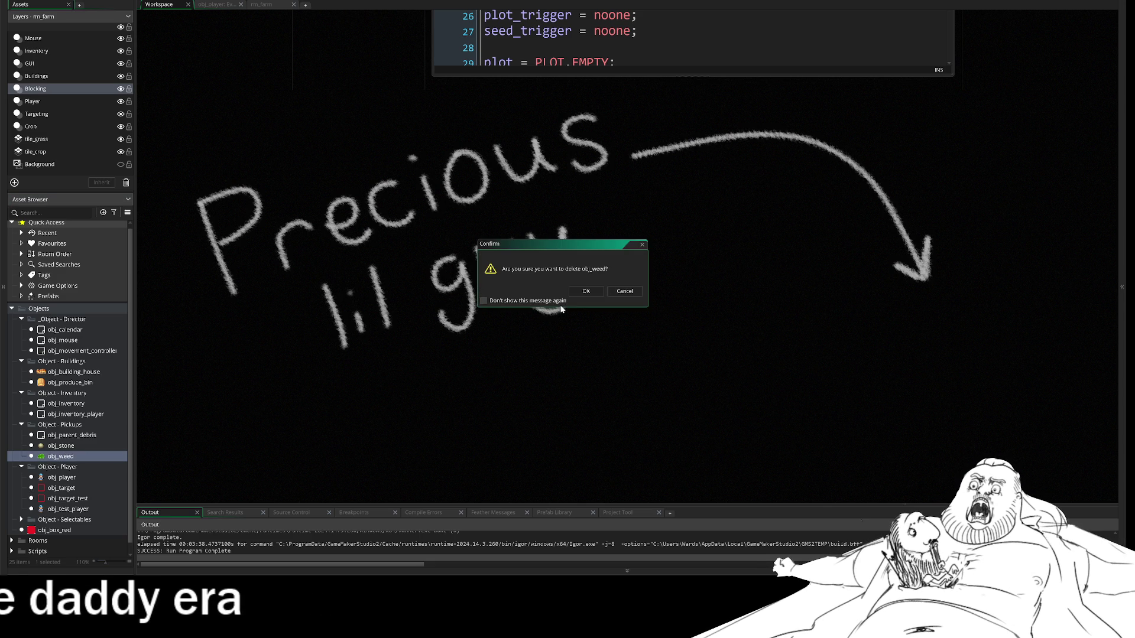
click(571, 292)
click(60, 446)
key(Delete)
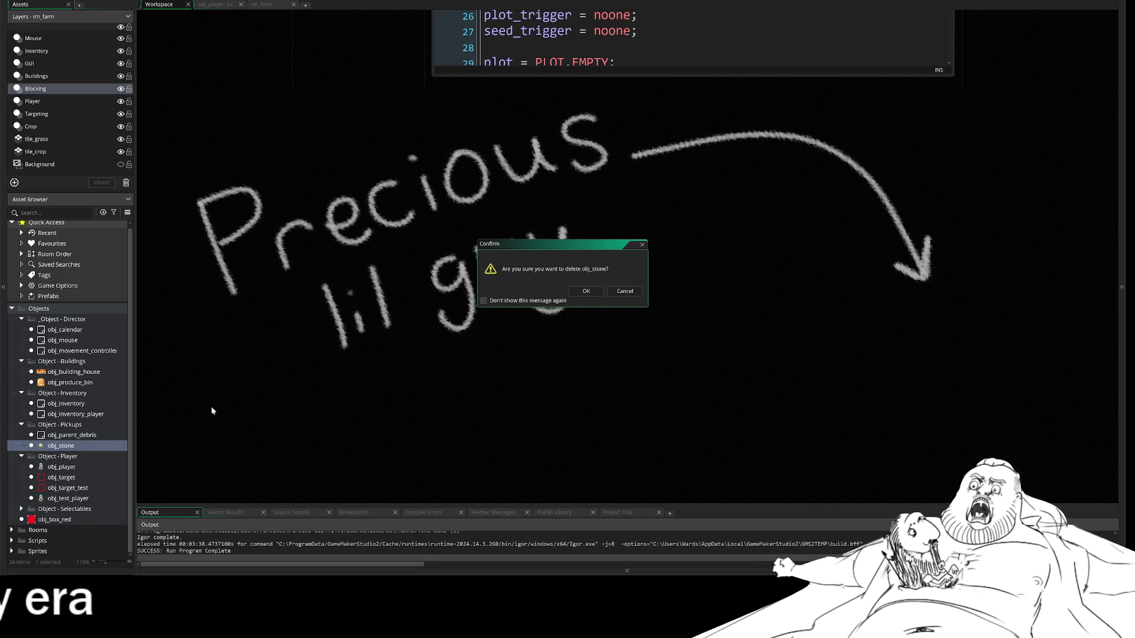
click(578, 293)
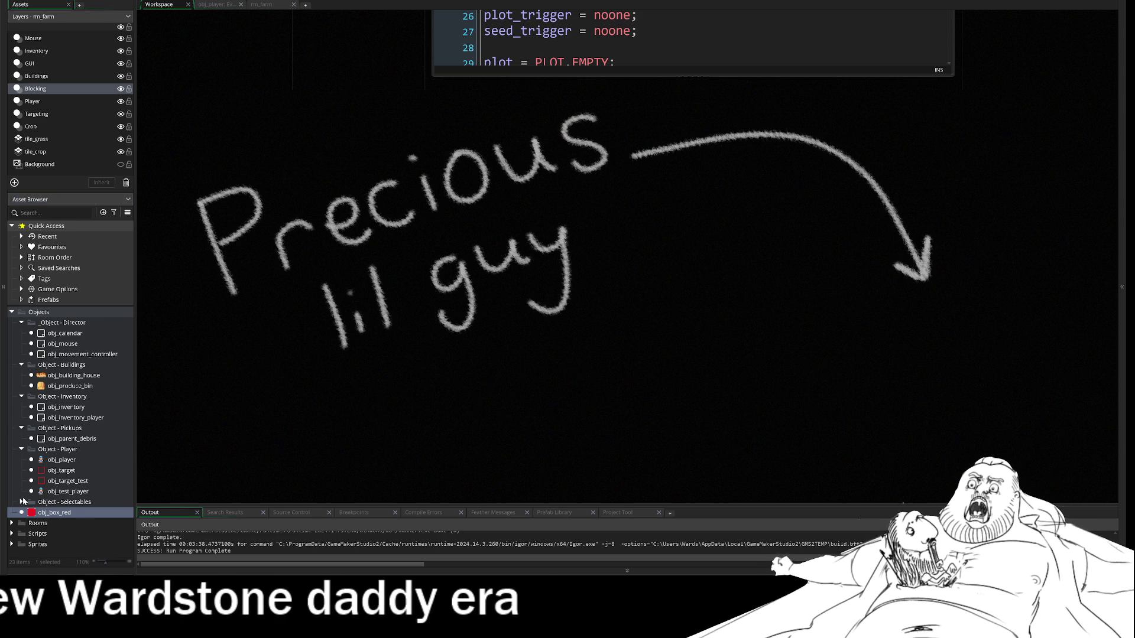
Step: Find scr_classes in Scripts > Constructors and open it to show the Item and Tool constructors
click(22, 502)
click(22, 502)
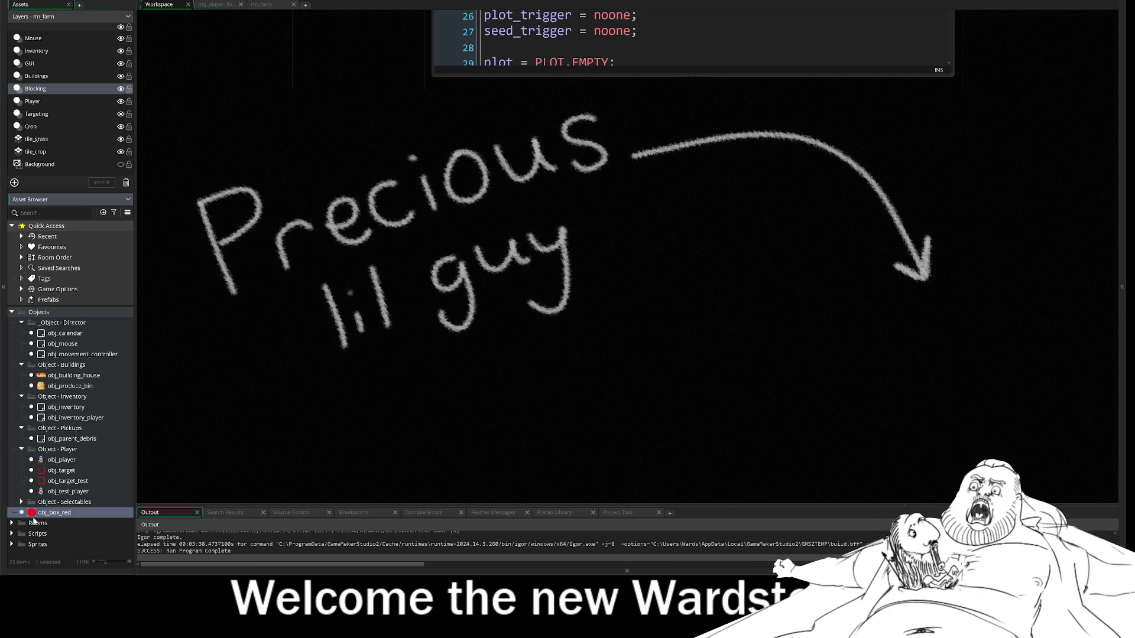
click(12, 523)
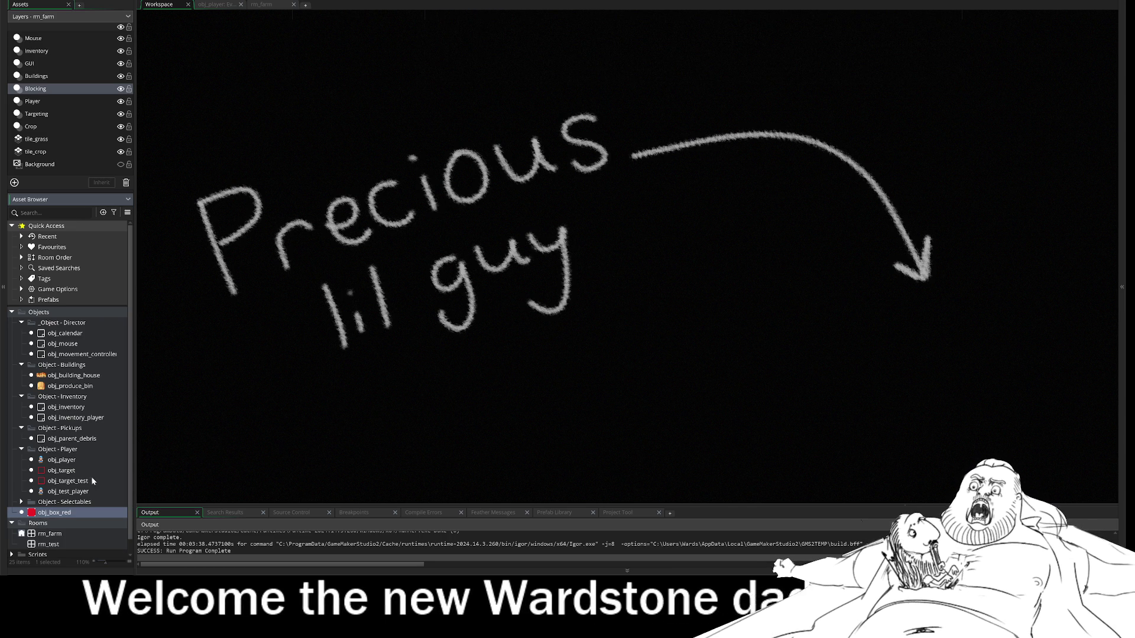
click(12, 555)
scroll(20, 541, down, 2)
scroll(19, 541, down, 2)
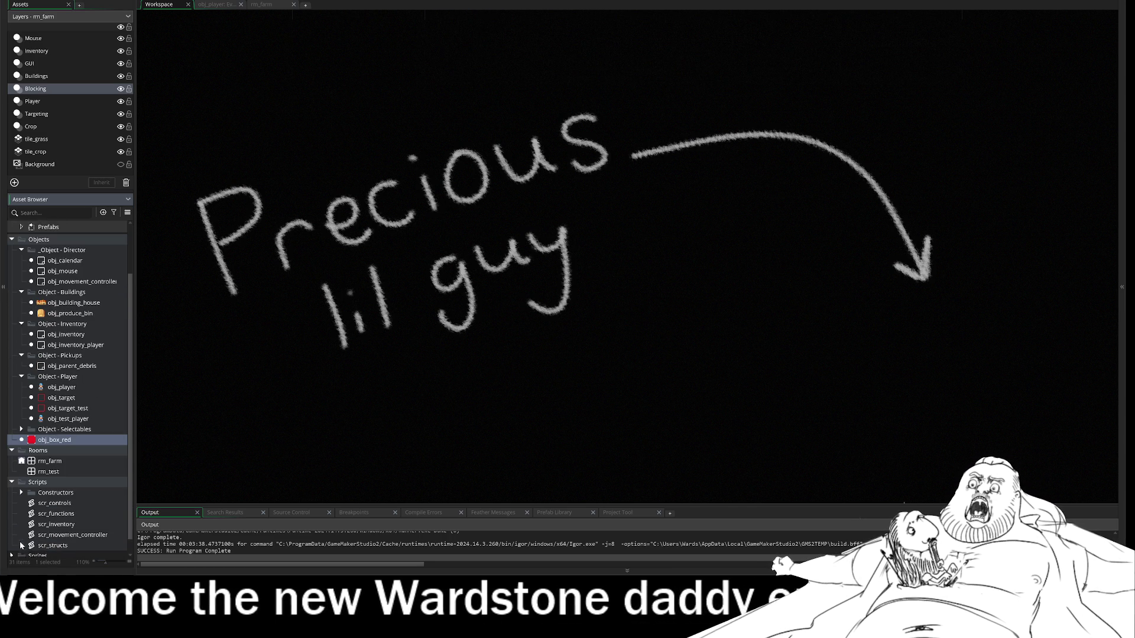
click(12, 478)
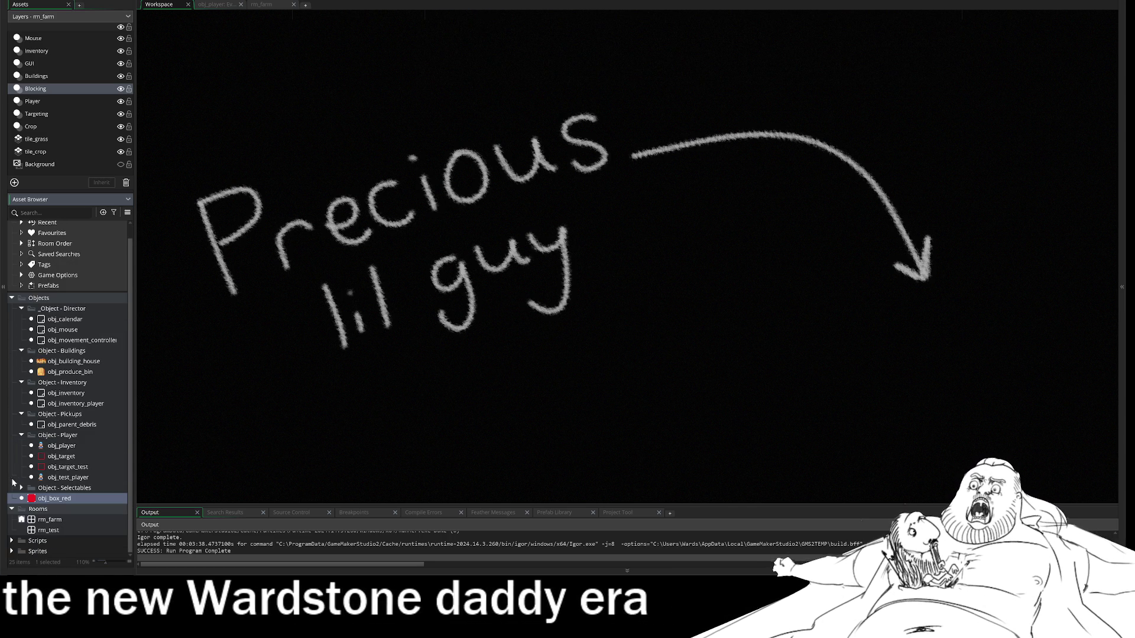
click(11, 512)
click(21, 498)
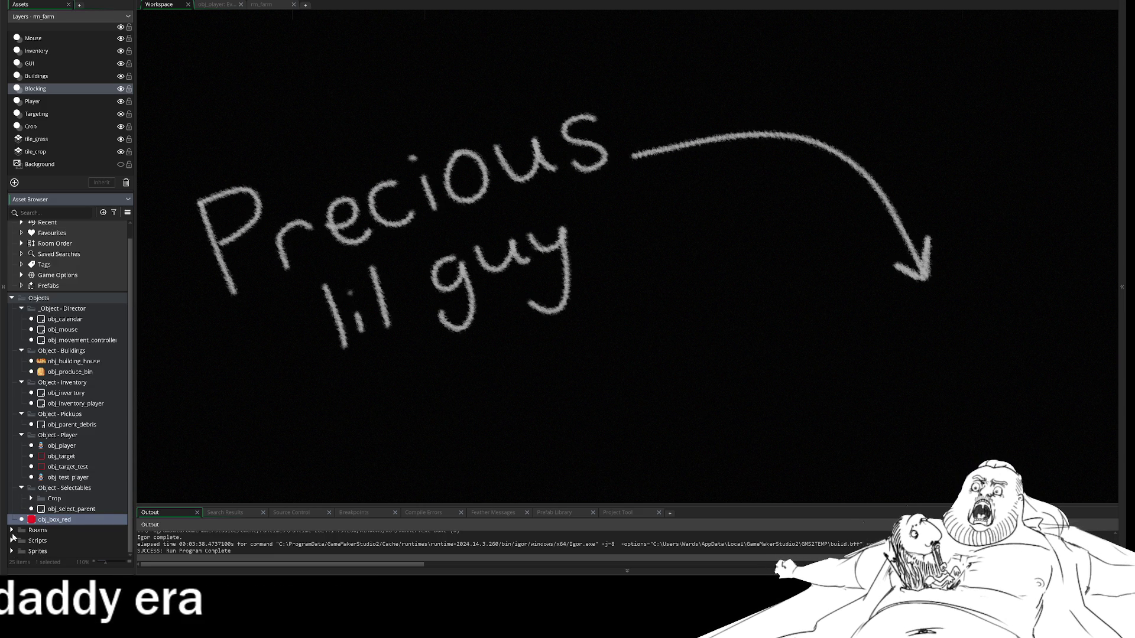
click(11, 540)
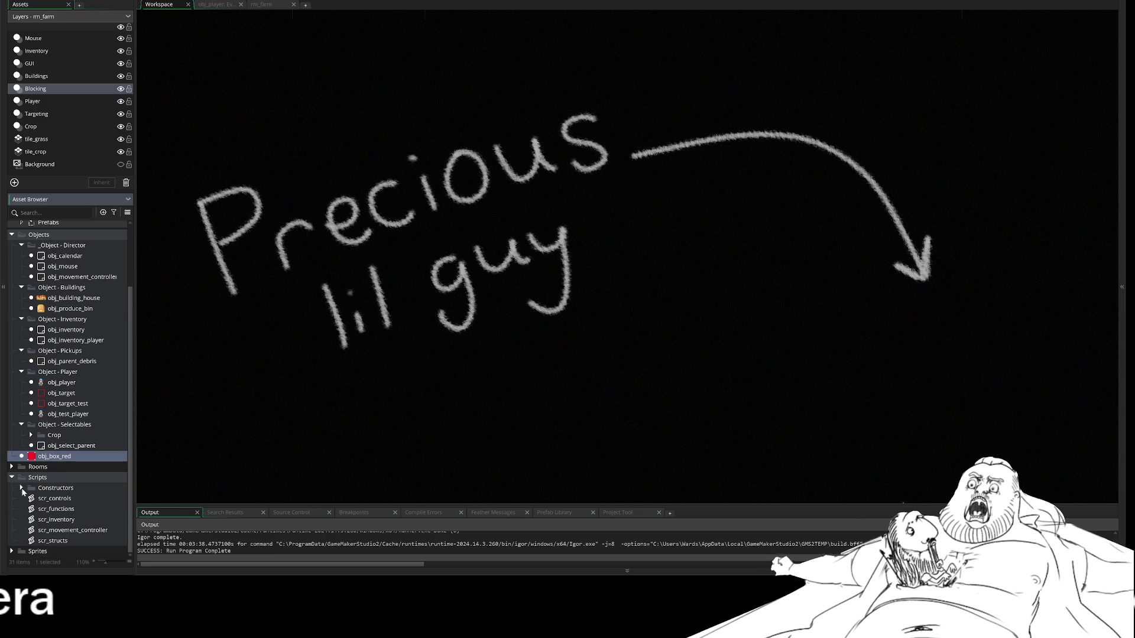
scroll(66, 458, down, 1)
double_click(52, 466)
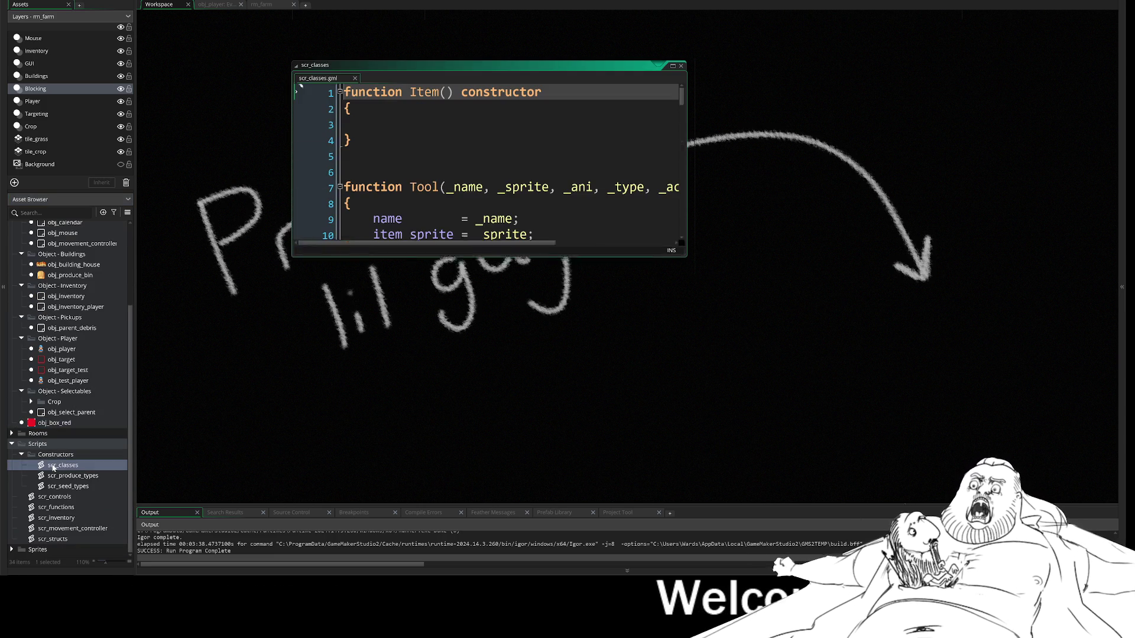
Step: Fold the Seed, Produce and Tool constructors in scr_classes down to their header lines
mouse_move(686, 322)
mouse_down()
mouse_move(762, 429)
mouse_move(944, 505)
mouse_up()
scroll(615, 296, down, 4)
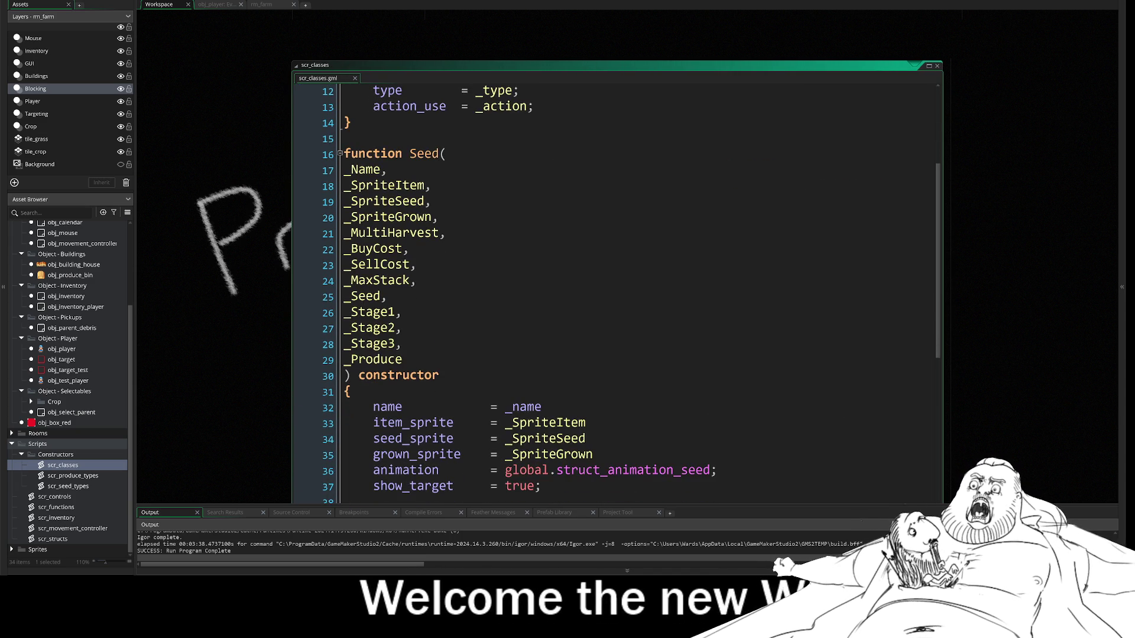
scroll(614, 295, down, 2)
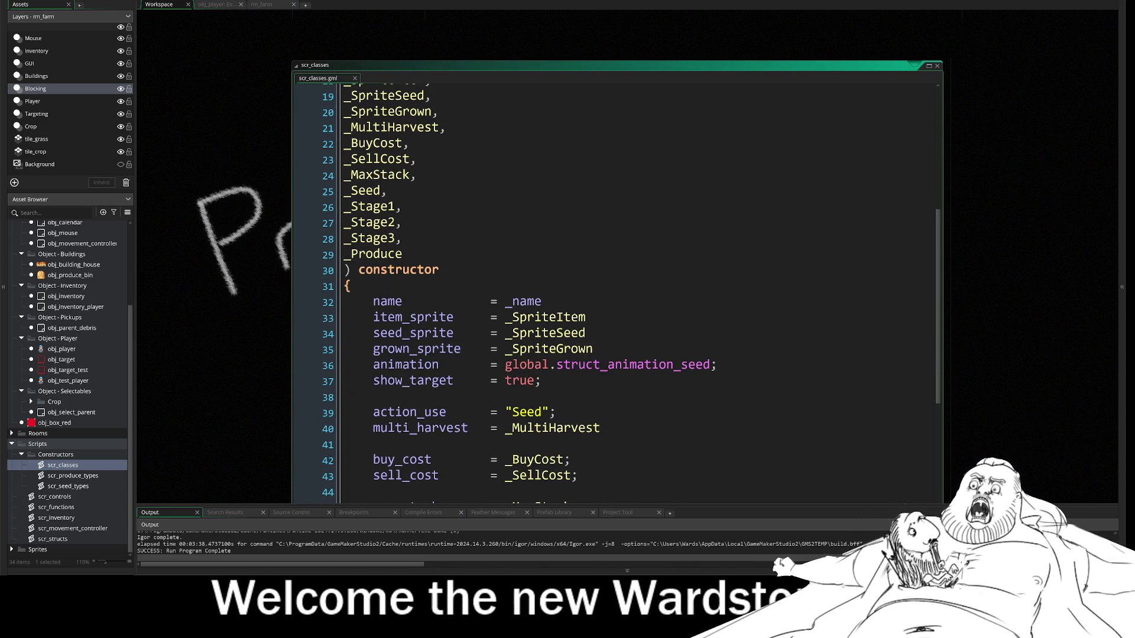
scroll(615, 295, down, 2)
scroll(614, 295, down, 3)
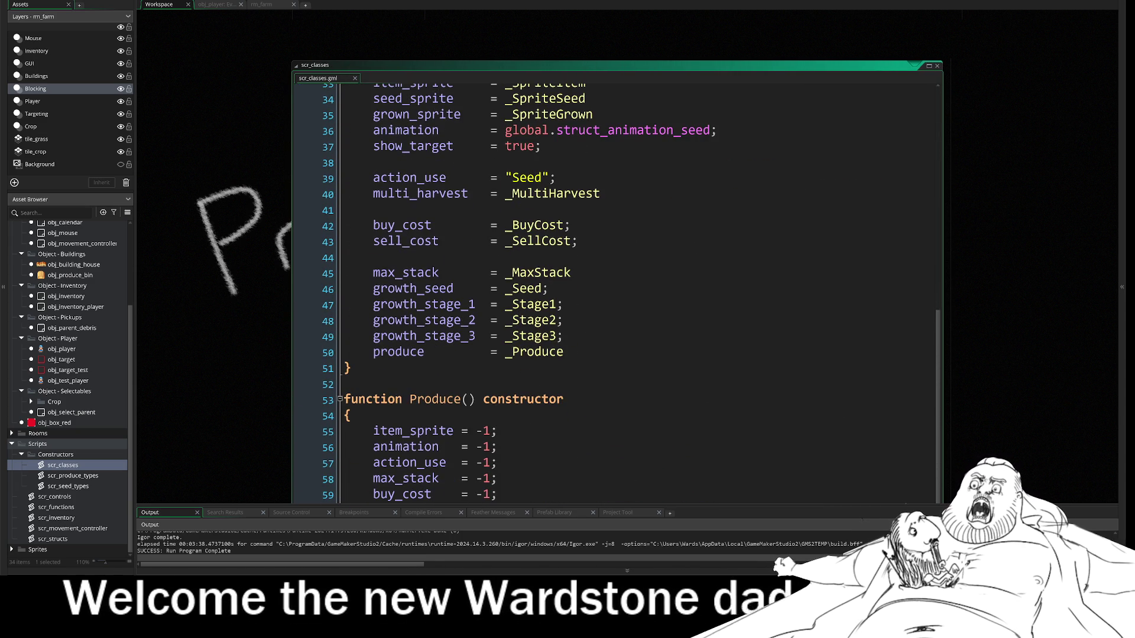
scroll(615, 296, up, 3)
scroll(340, 249, up, 7)
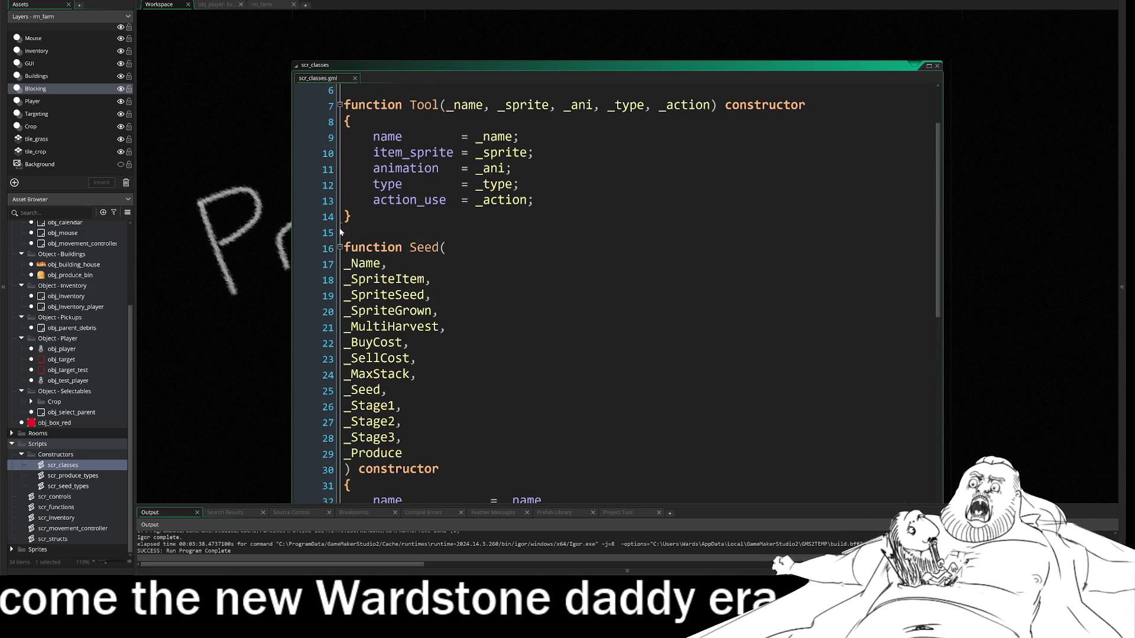
click(341, 248)
click(340, 336)
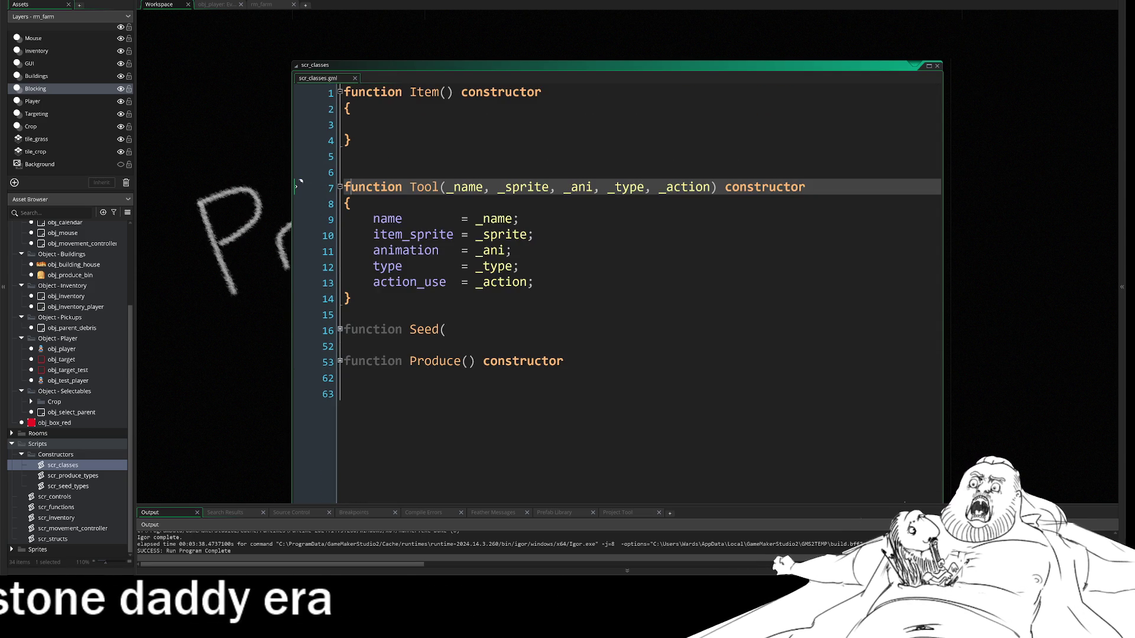
click(340, 187)
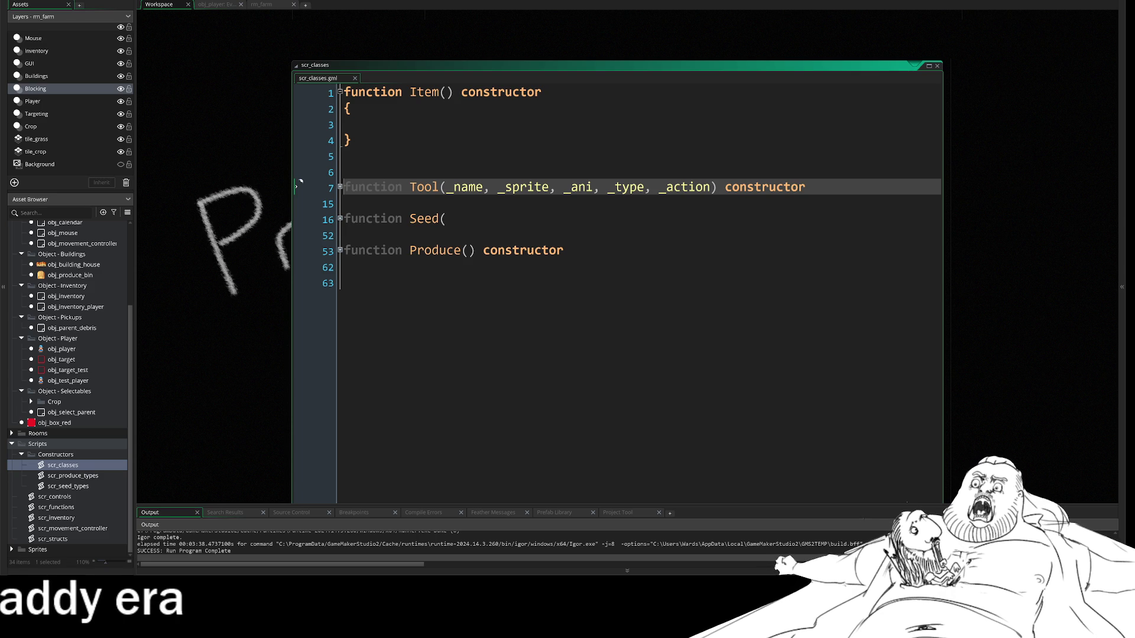
key(Down)
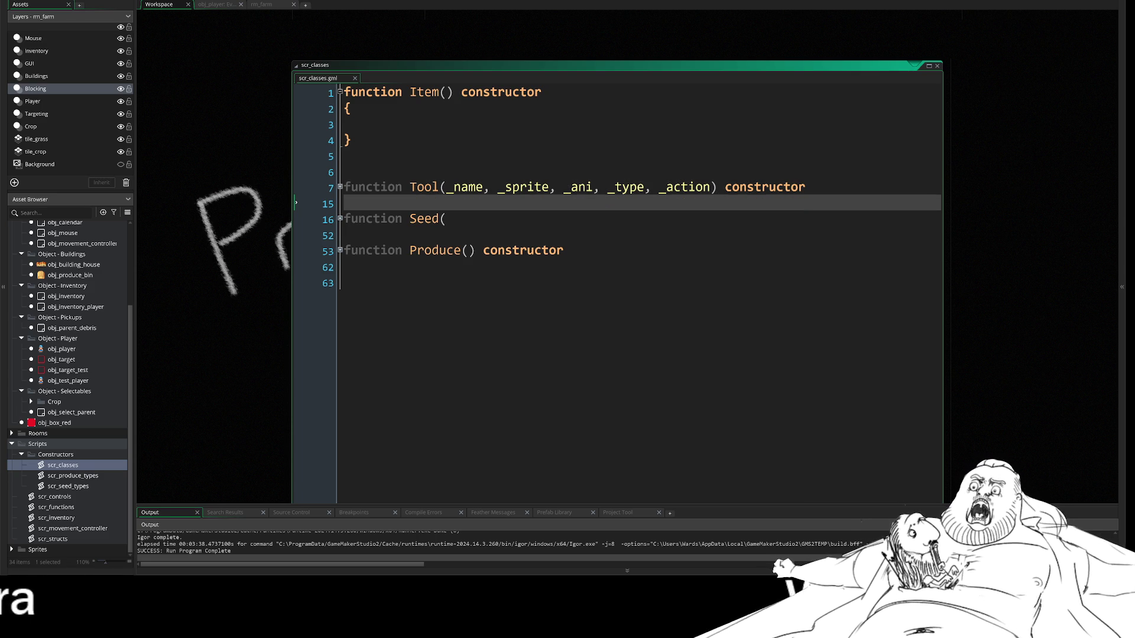
Step: Below the folded Tool block, add a blank line and begin typing 'function Debris(_name,'
key(Return)
key(Return)
key(Up)
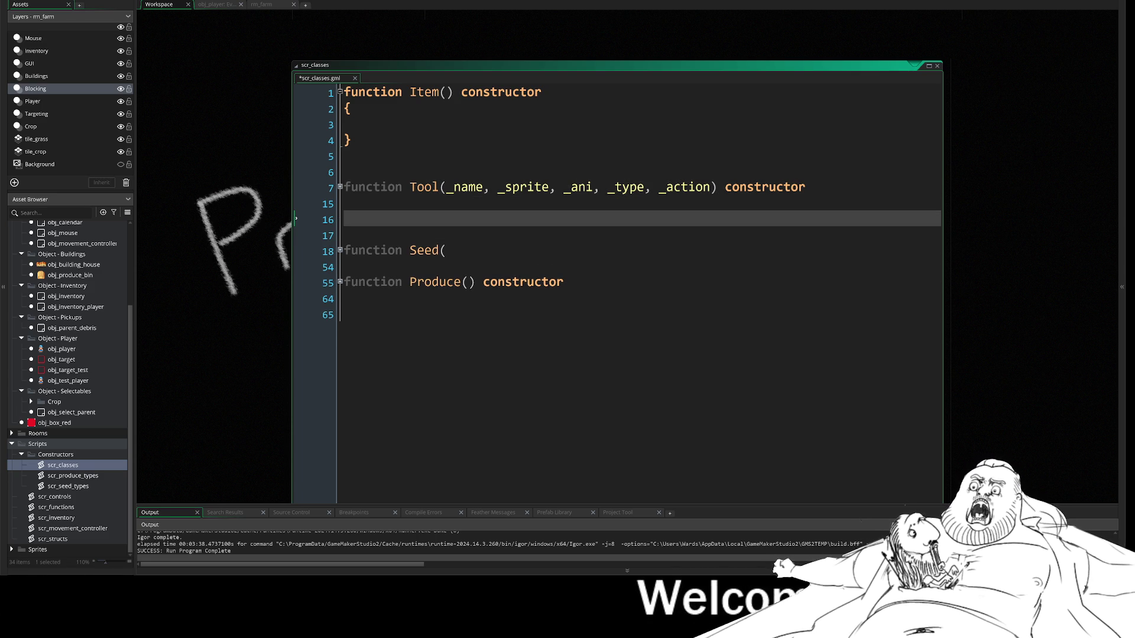
text(function D)
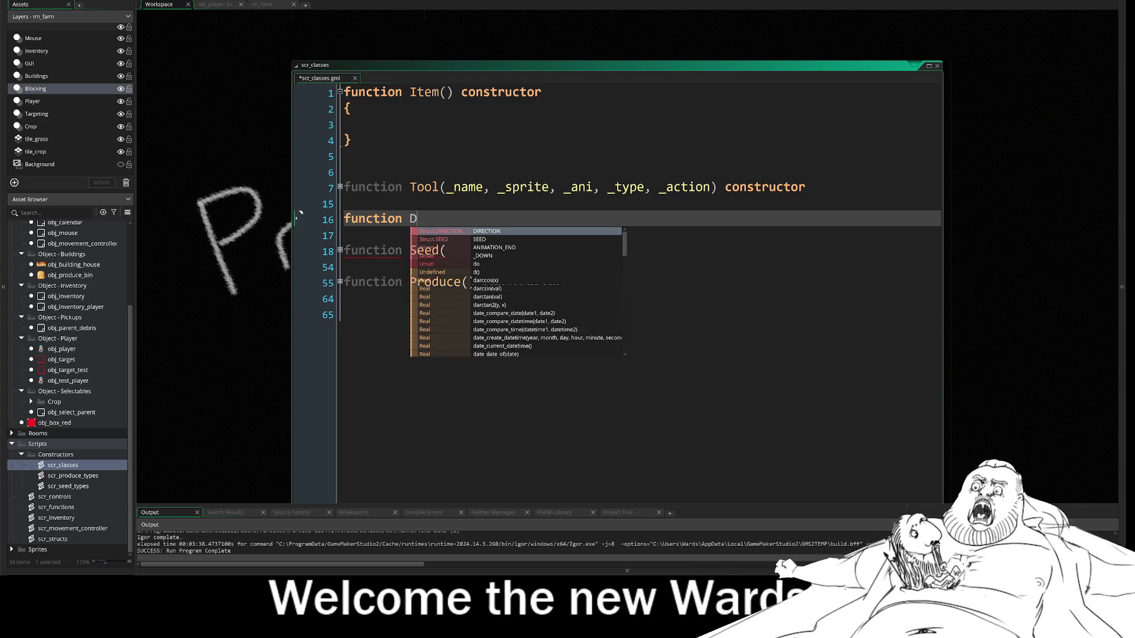
key(BackSpace)
text(Debri)
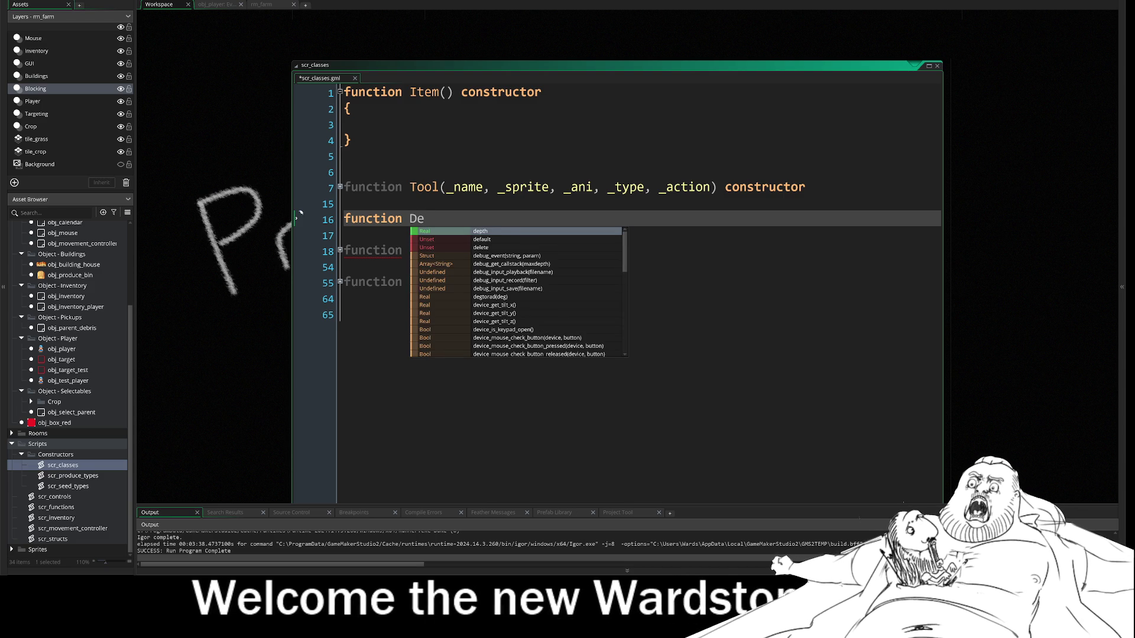
text(s()
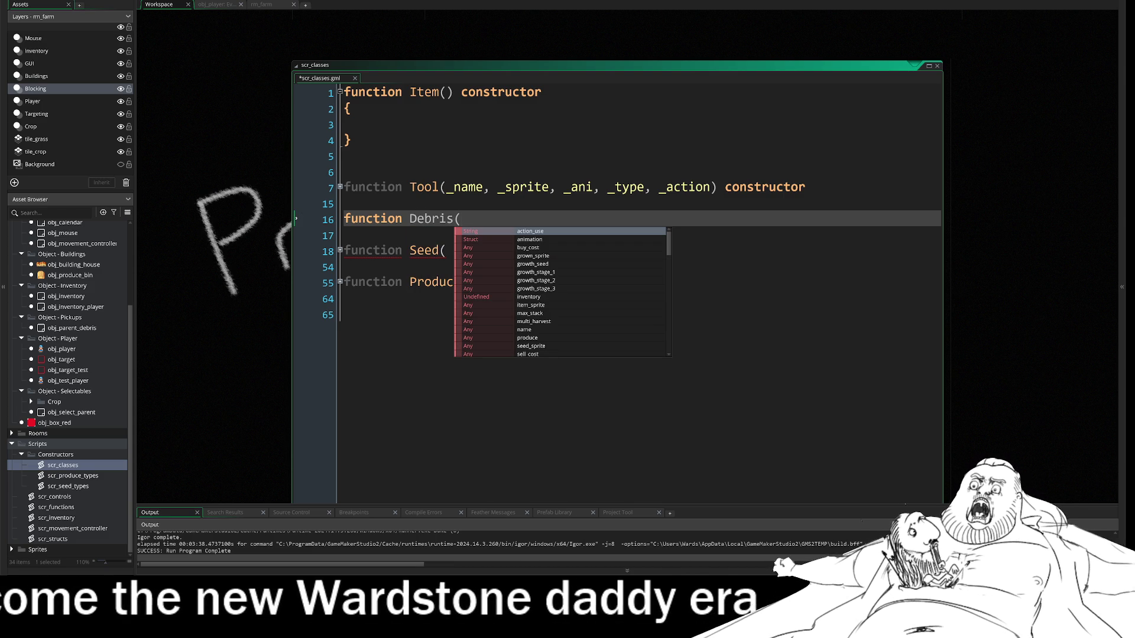
text(_namer)
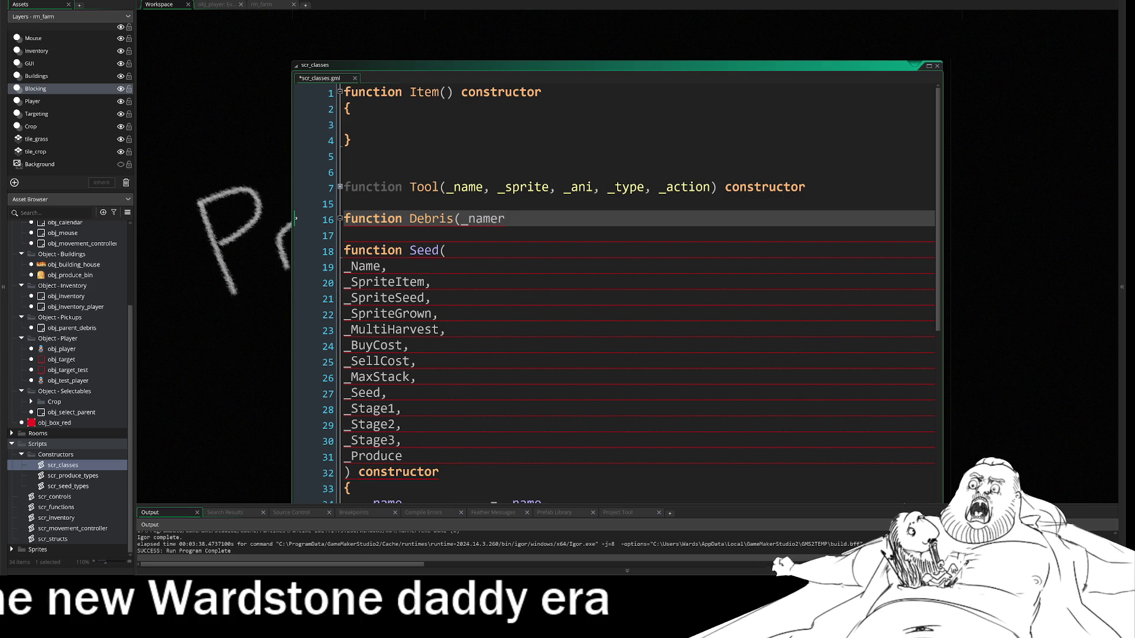
key(BackSpace)
text(,)
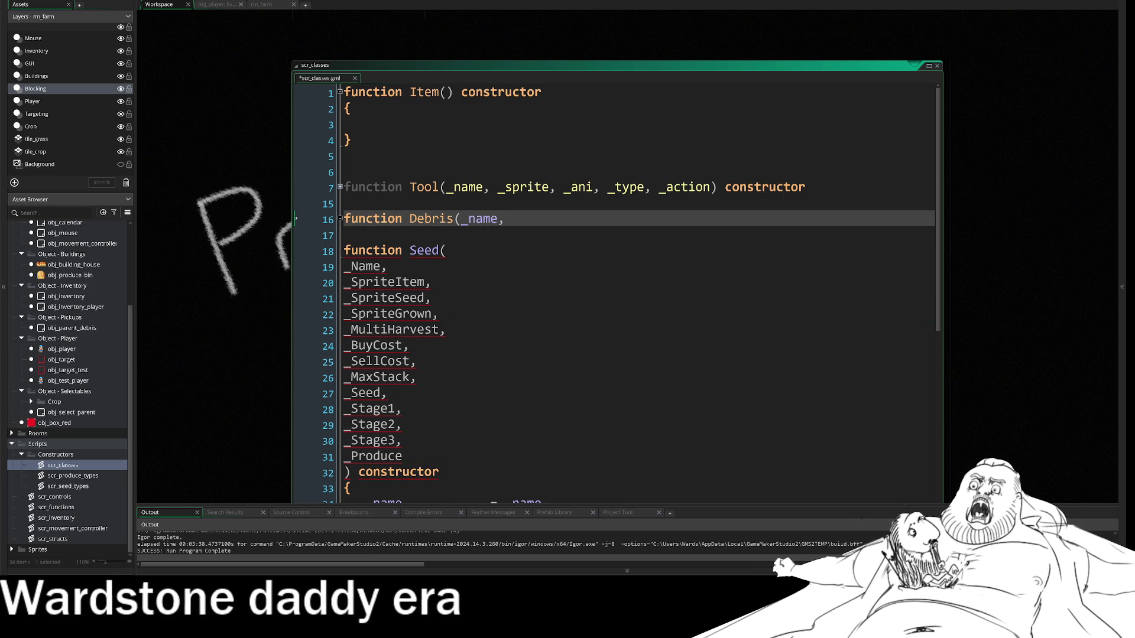
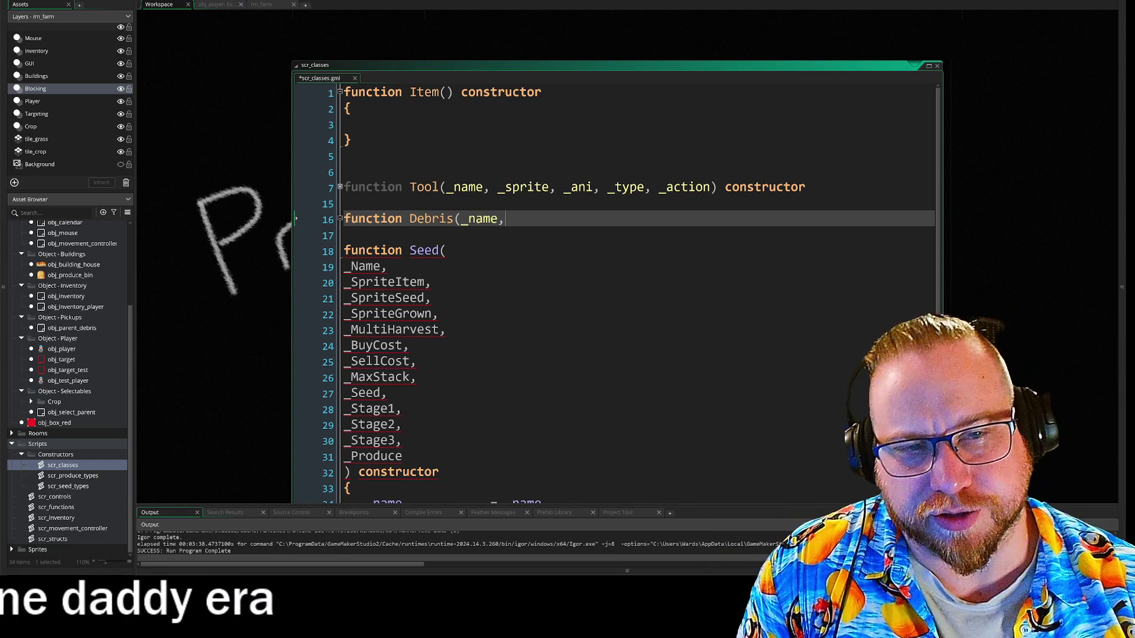
Step: Change Debris's parameter to _type, add the constructor keyword, and start a new line below
key(BackSpace)
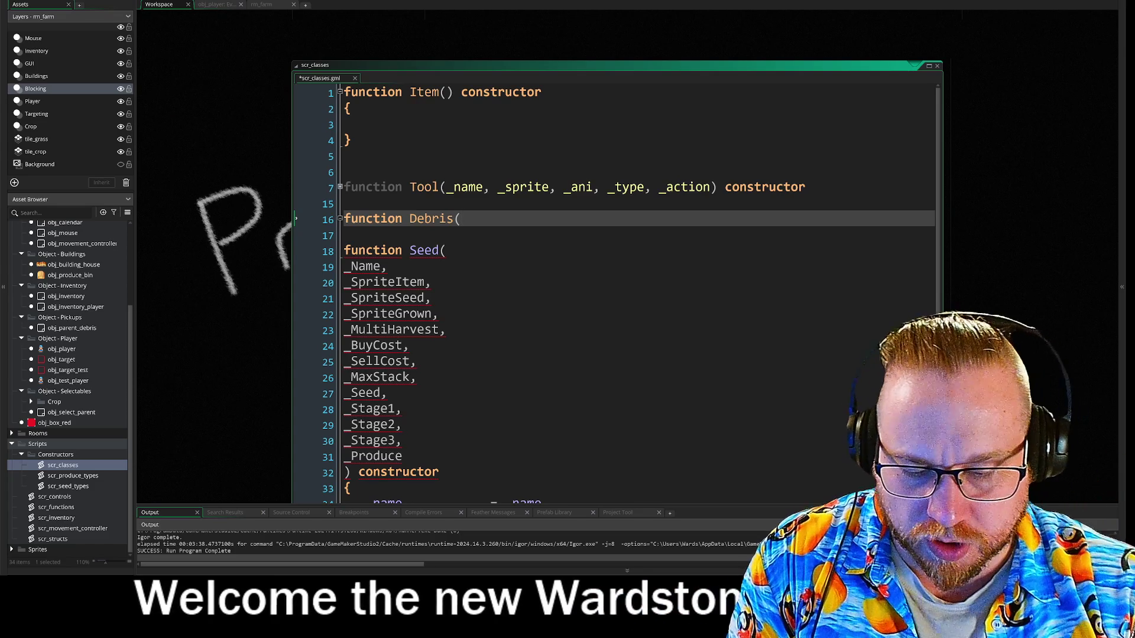
text(_ty)
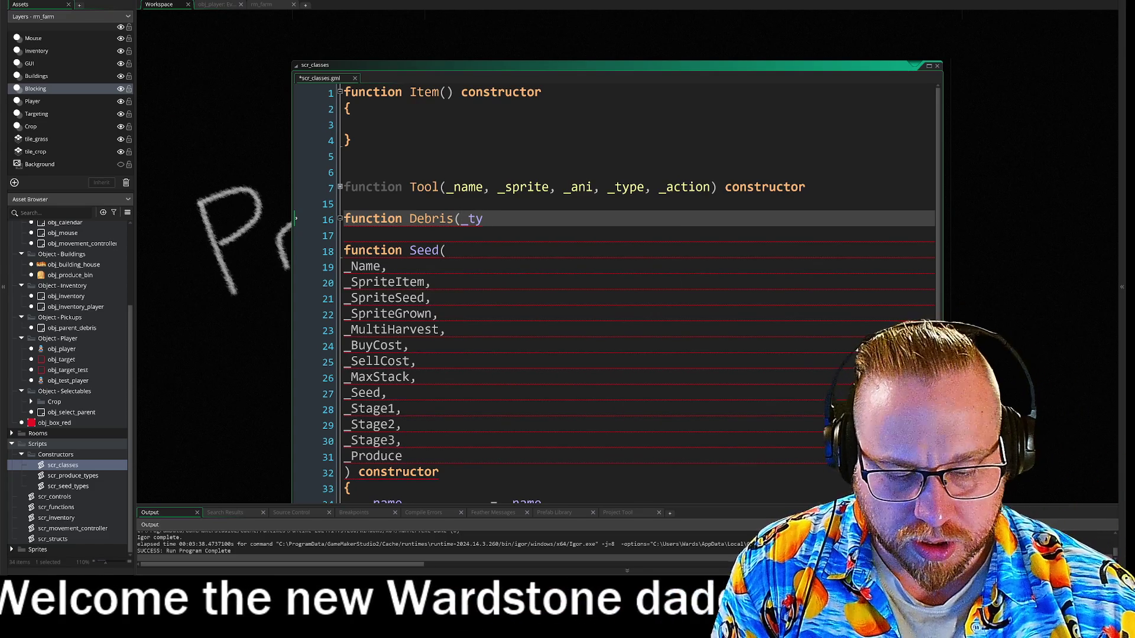
text(pe)
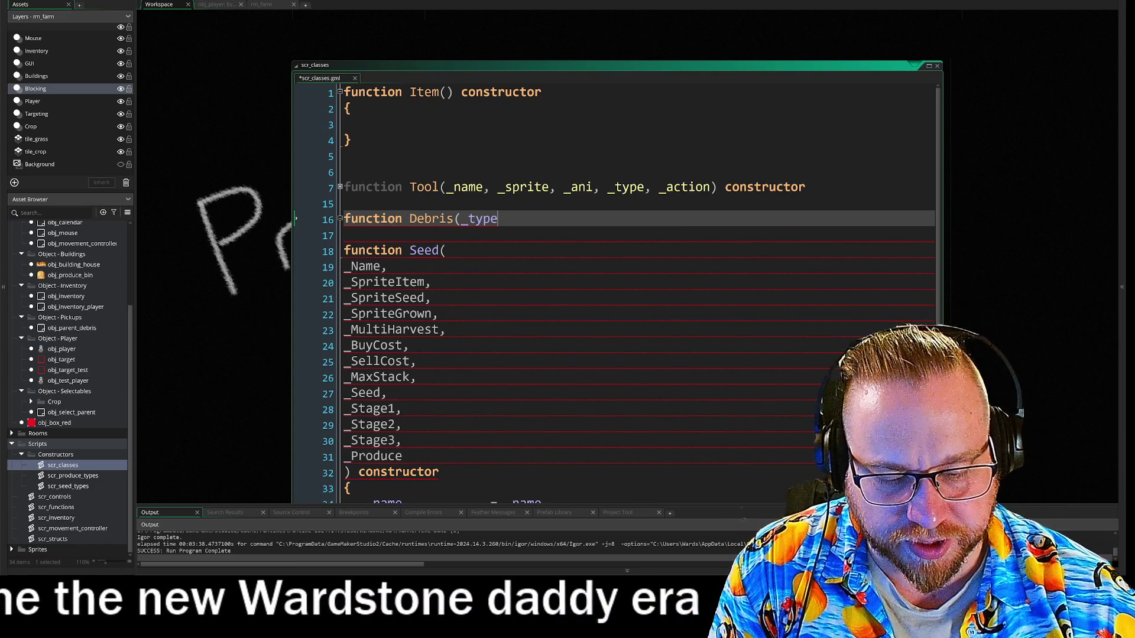
text())
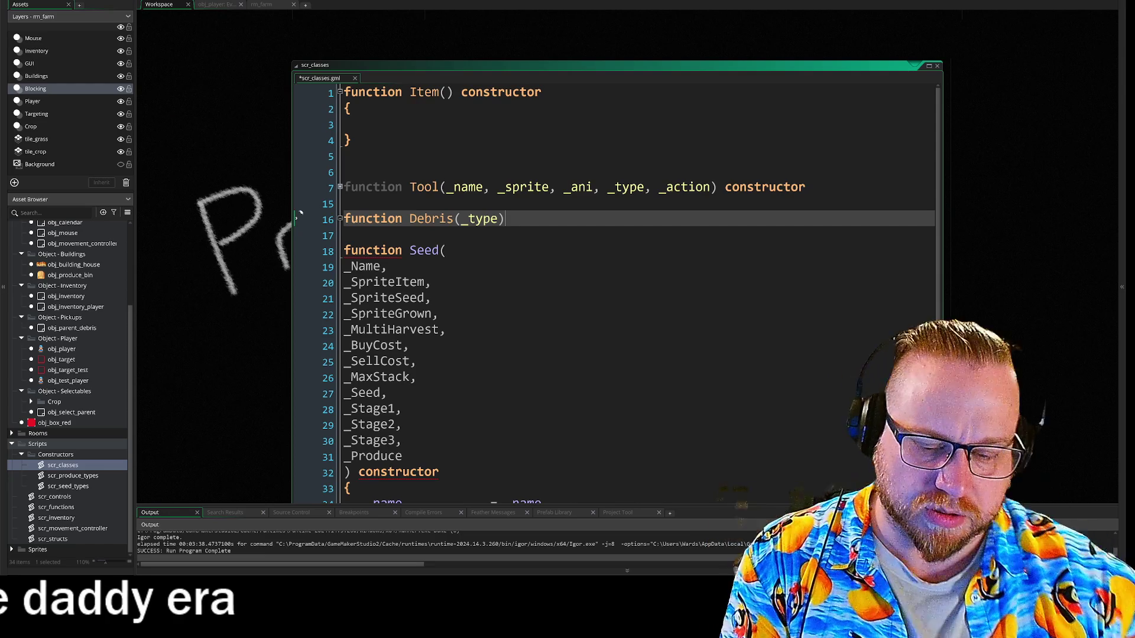
text( construc)
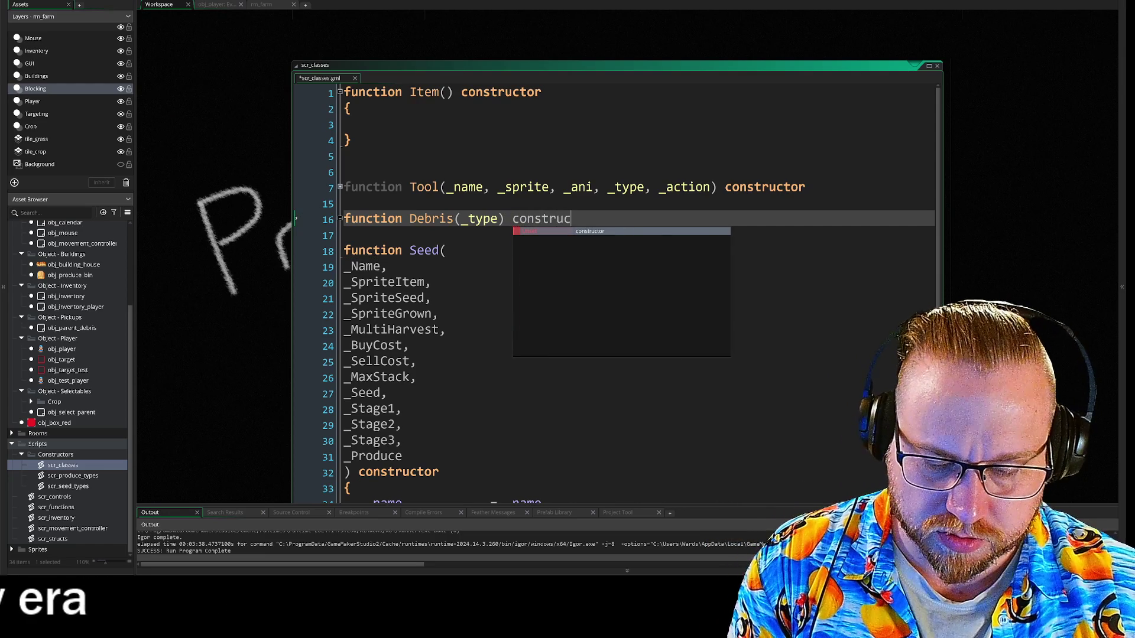
text(tor)
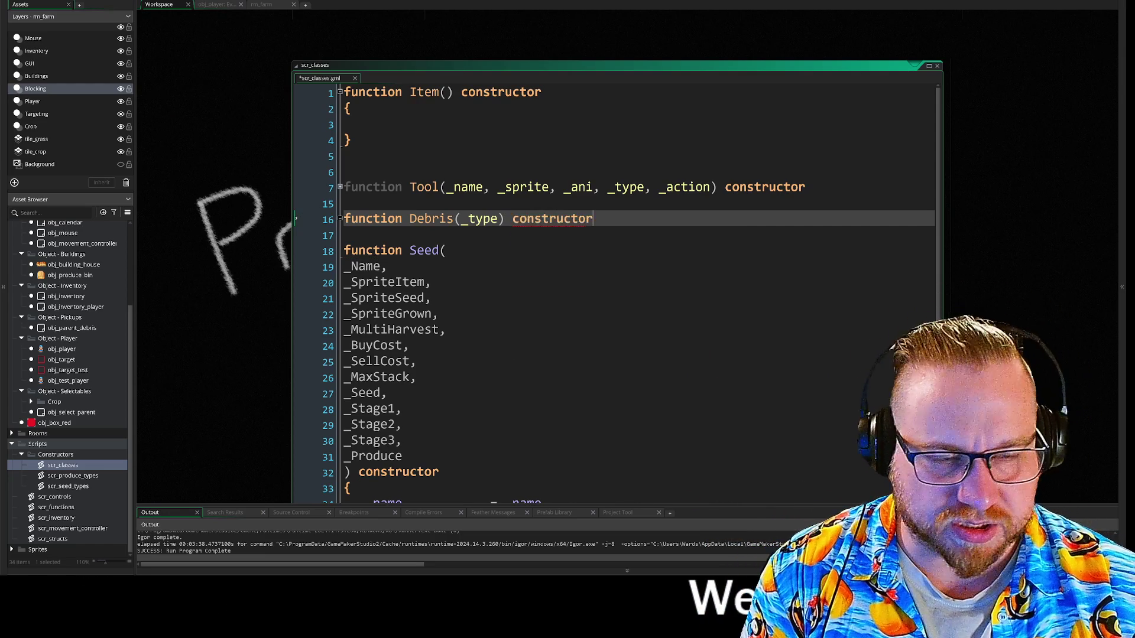
key(Return)
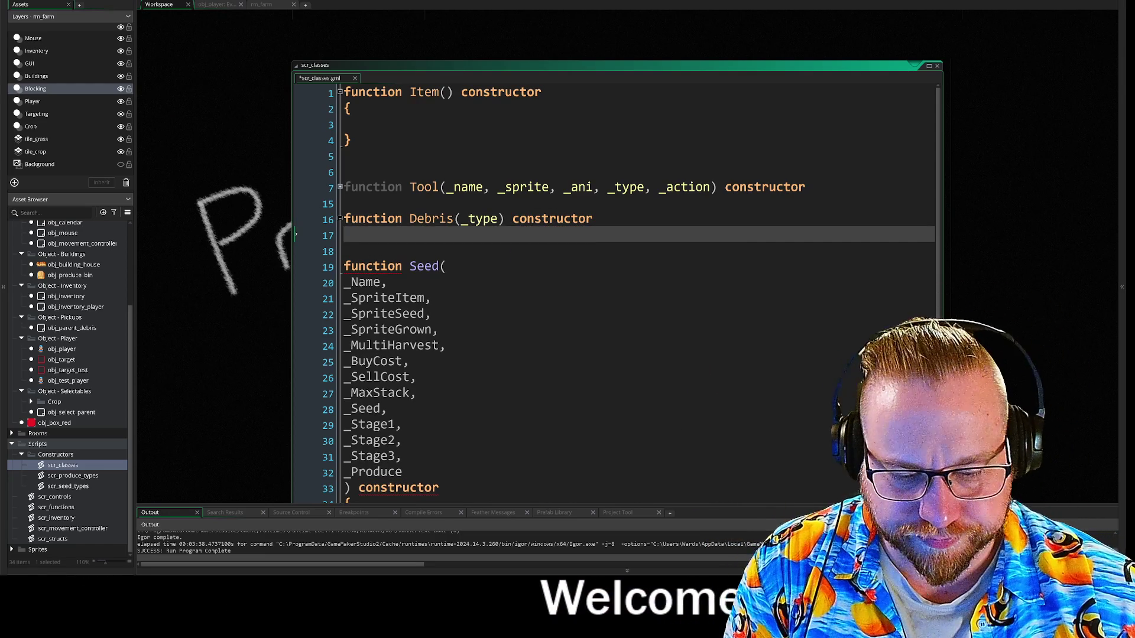
text({)
Step: Open the Debris constructor body and begin an 'if _type =' condition on line 18
key(Return)
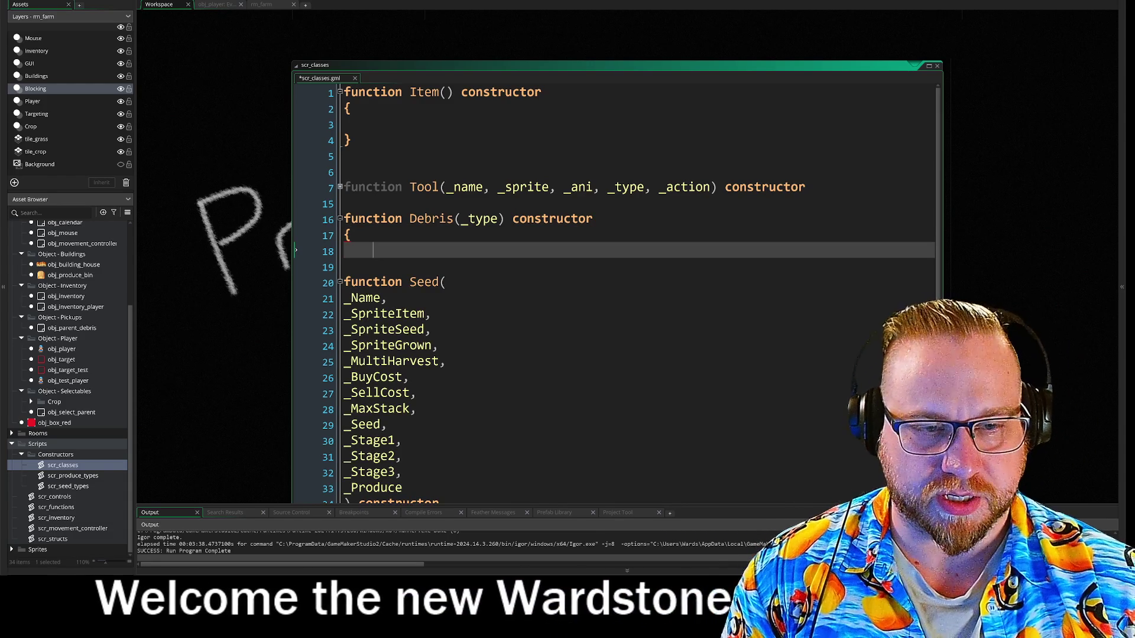
text(if)
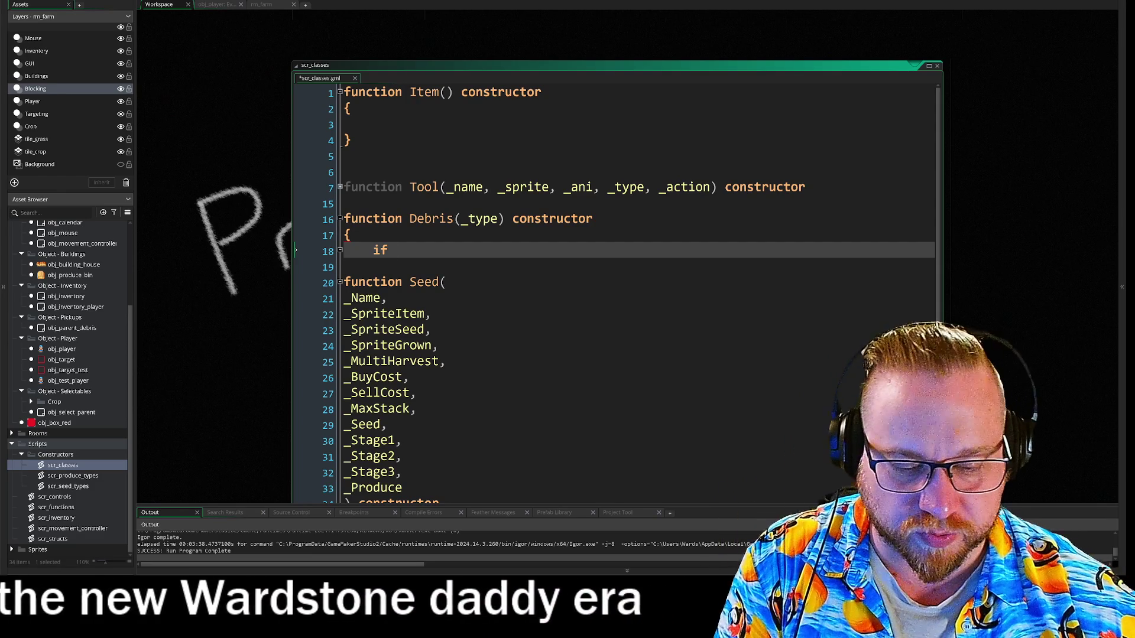
key(Return)
key(Return)
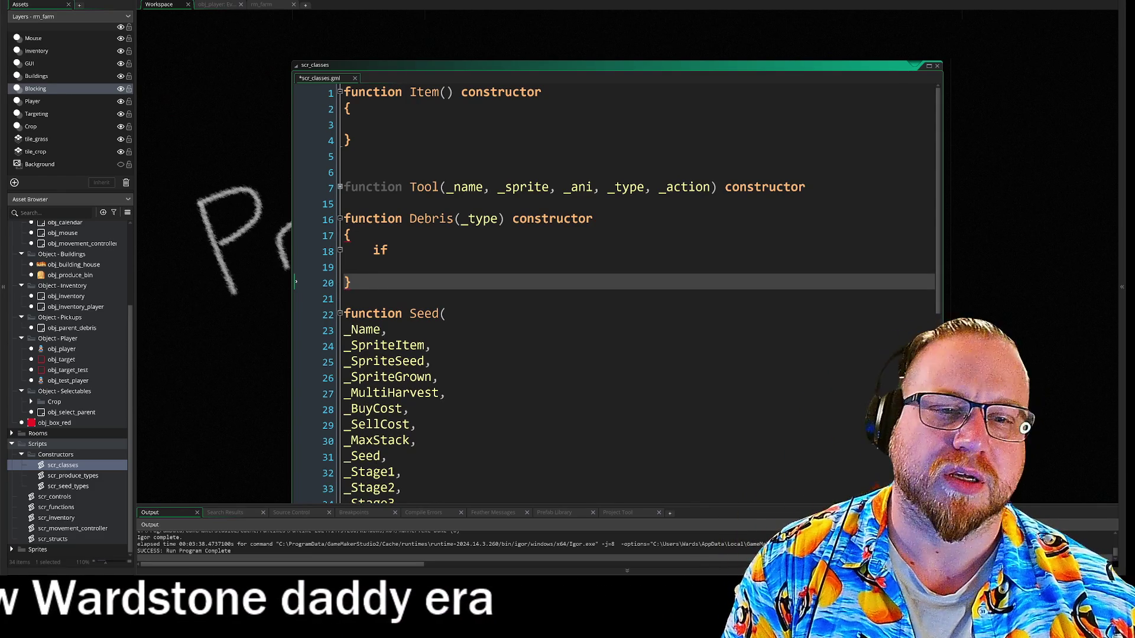
key(Up)
key(Up)
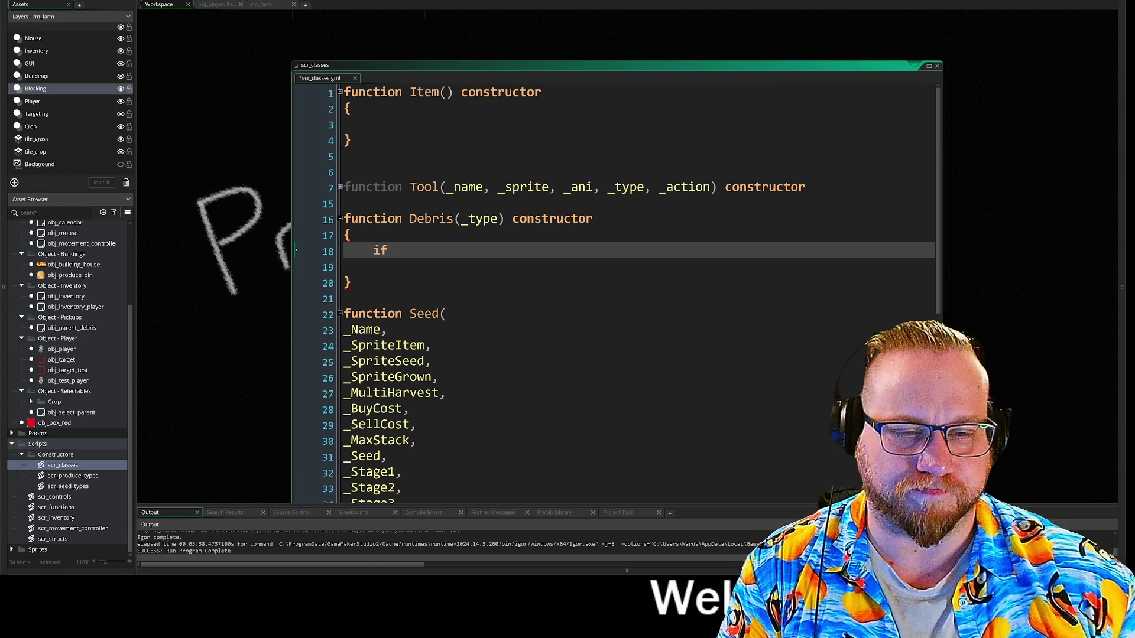
scroll(615, 296, down, 3)
scroll(615, 295, up, 3)
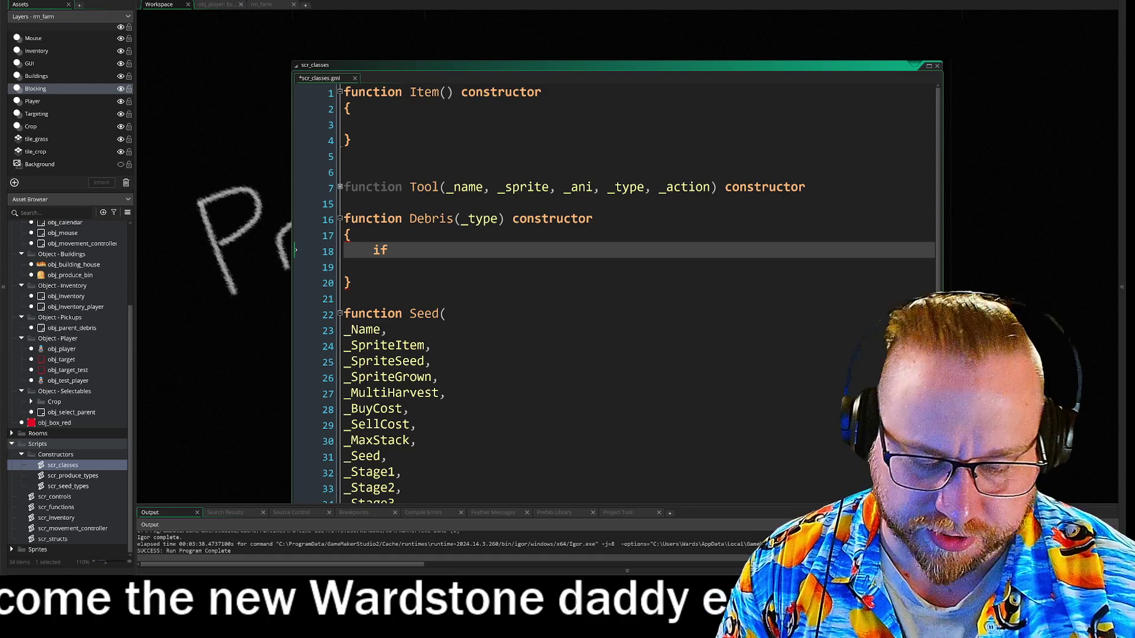
text( _type)
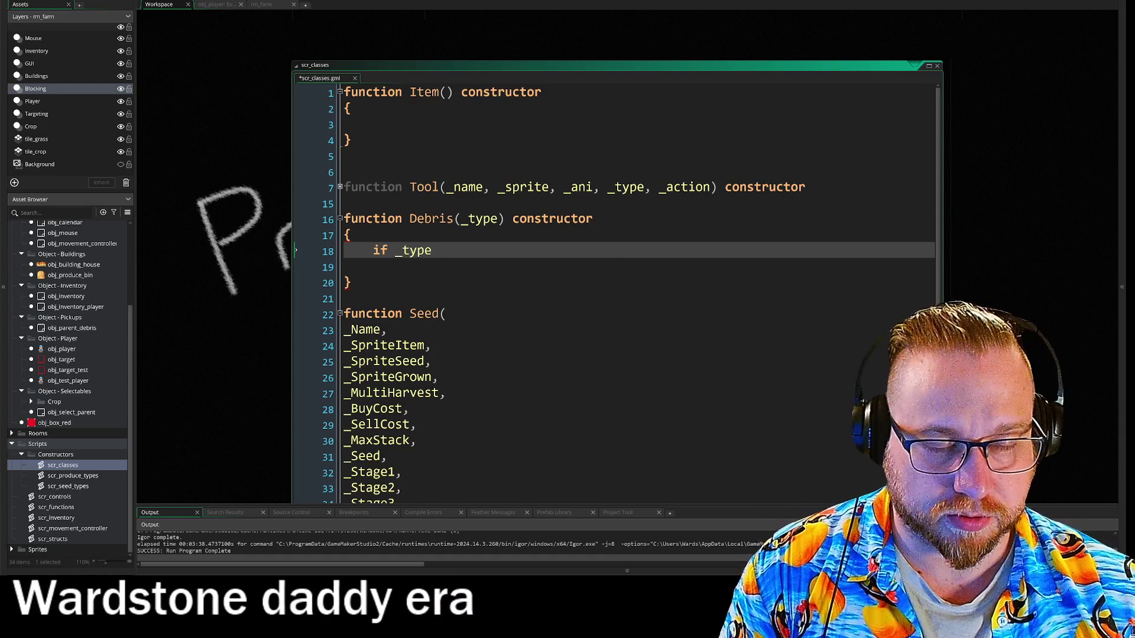
text( =)
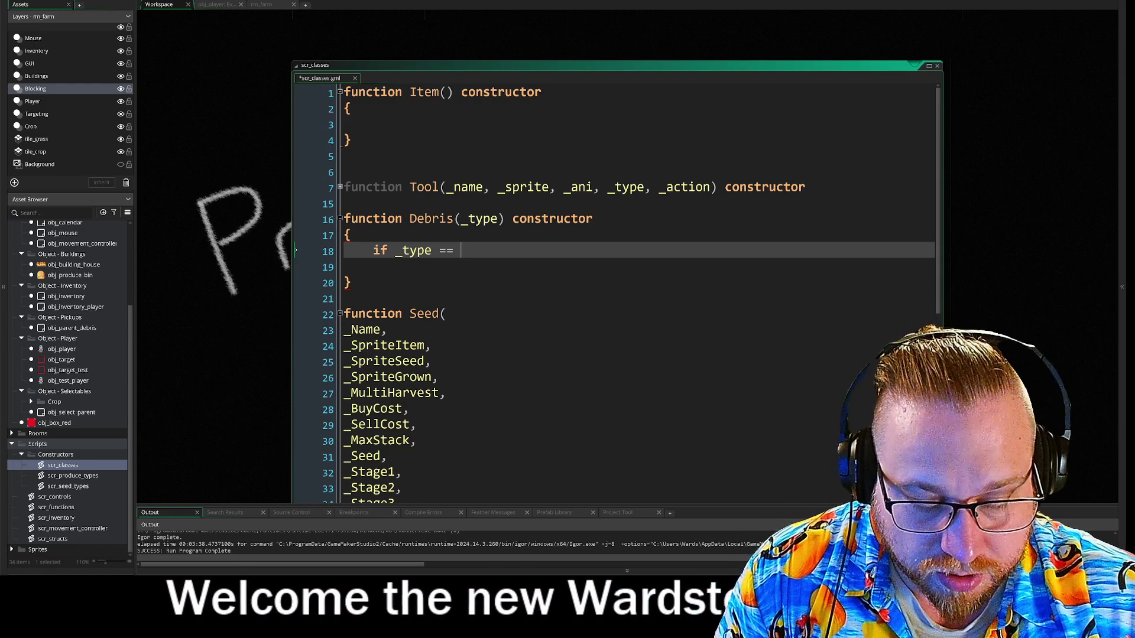
Step: Finish the condition as if _type == "Wood" and open a brace block below it
text(")
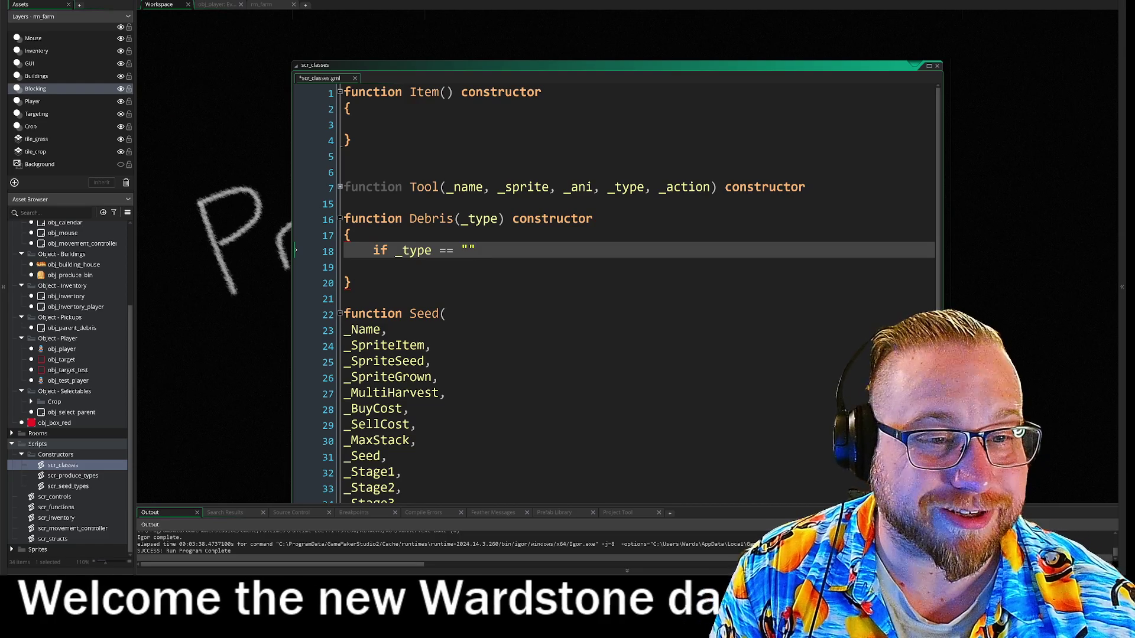
text(Wood)
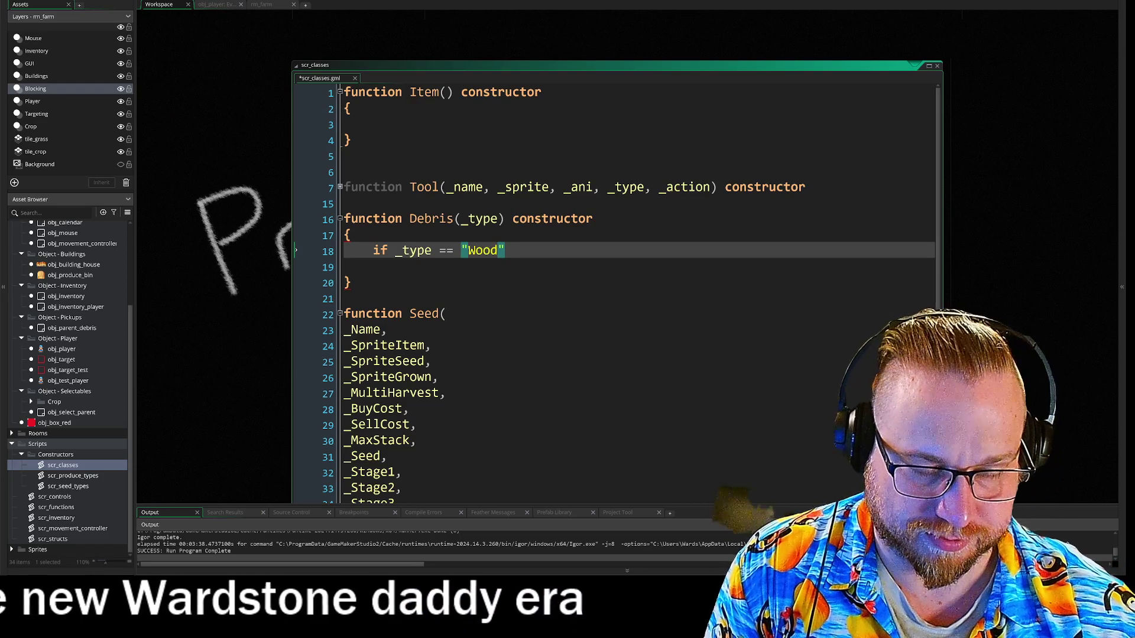
key(End)
key(Return)
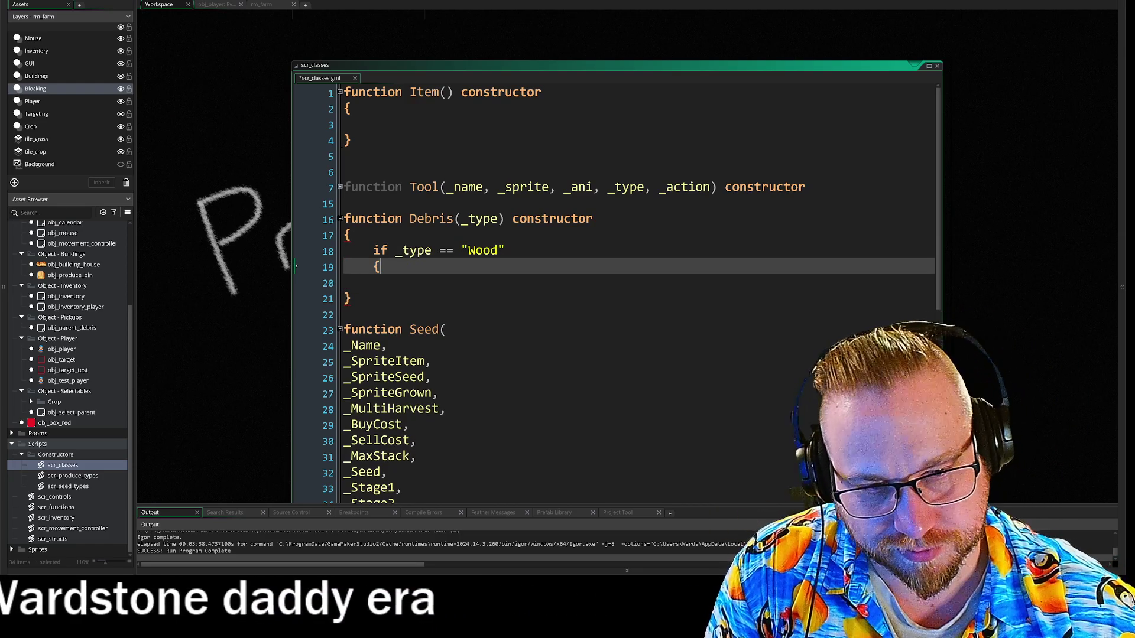
text({)
key(Return)
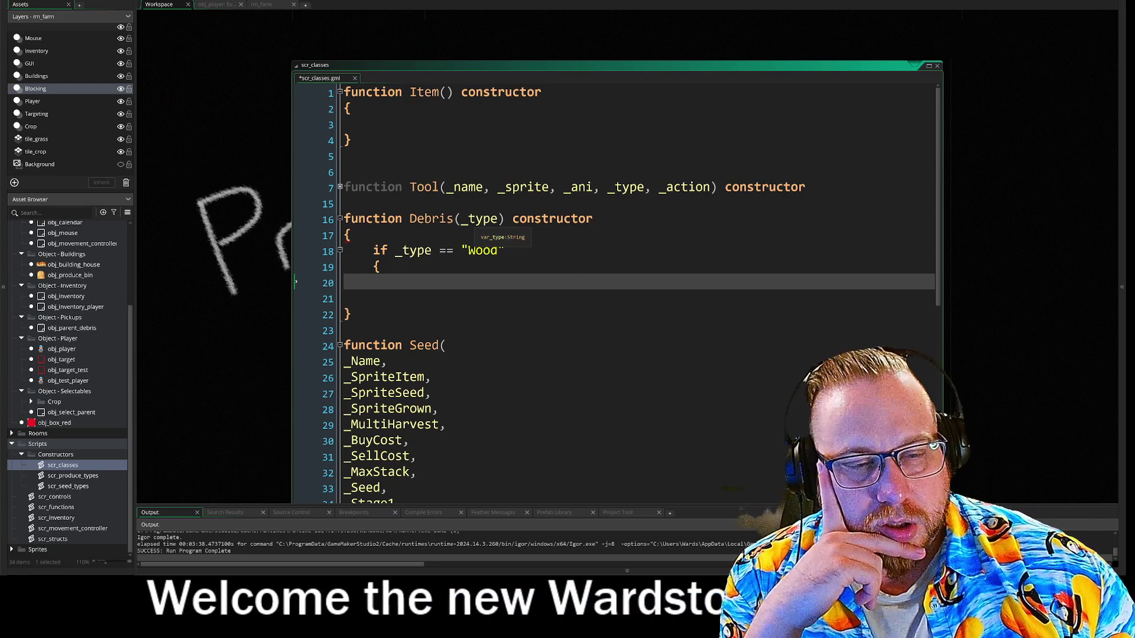
click(463, 220)
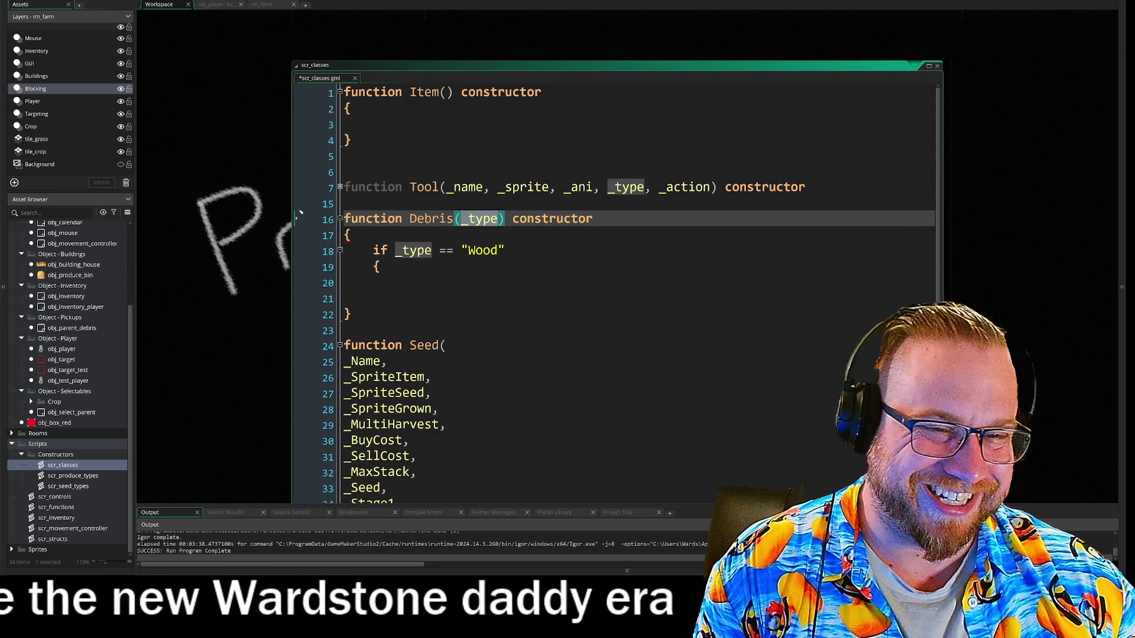
Step: Delete the Wood check, rename Debris's first parameter to _axe, and bring up obj_player's Create code
drag(382, 267, 373, 254)
key(BackSpace)
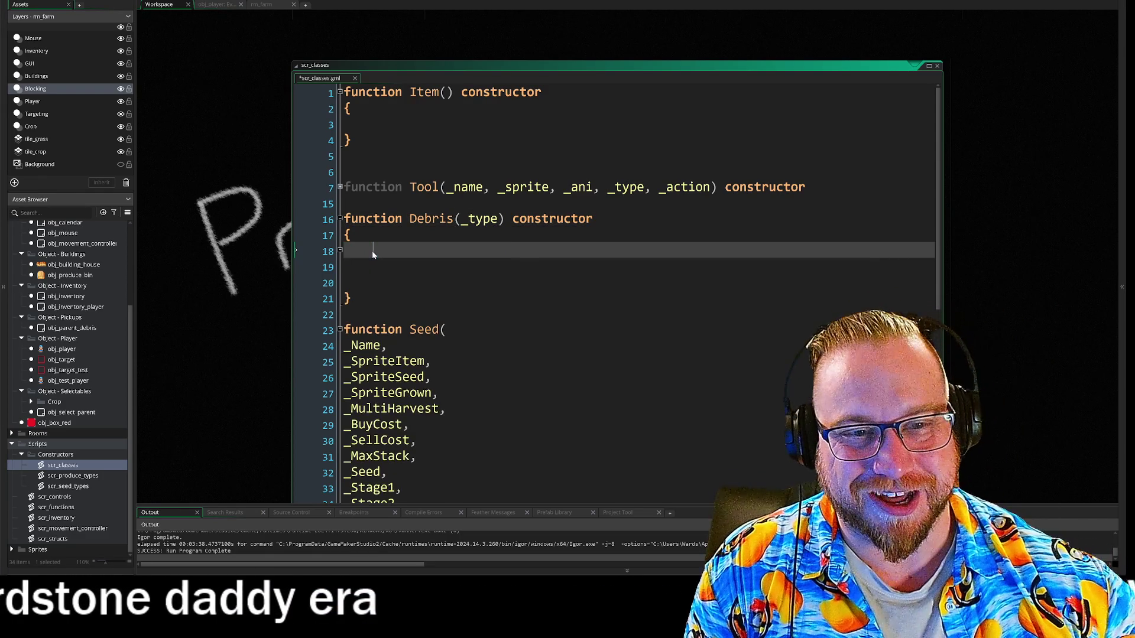
key(Up)
key(Up)
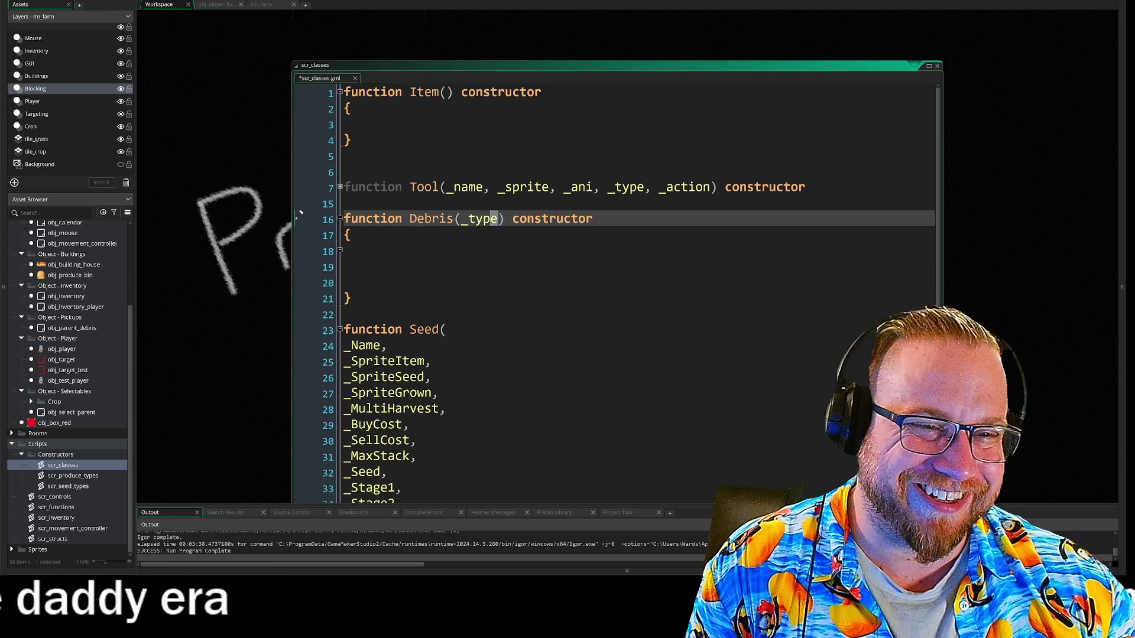
text(_)
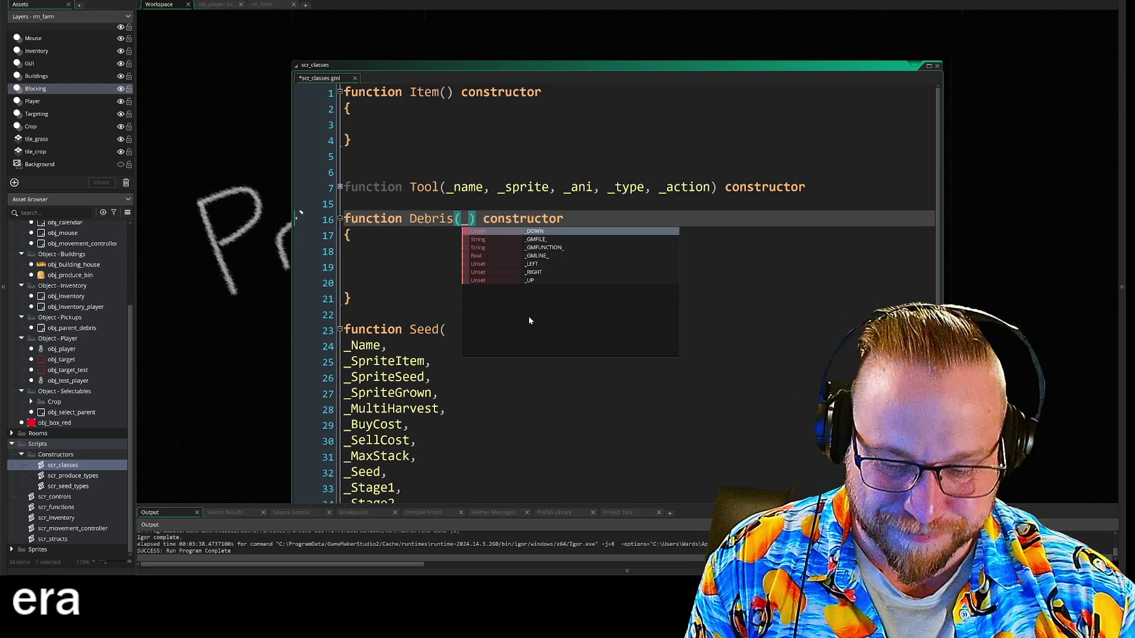
text(axe)
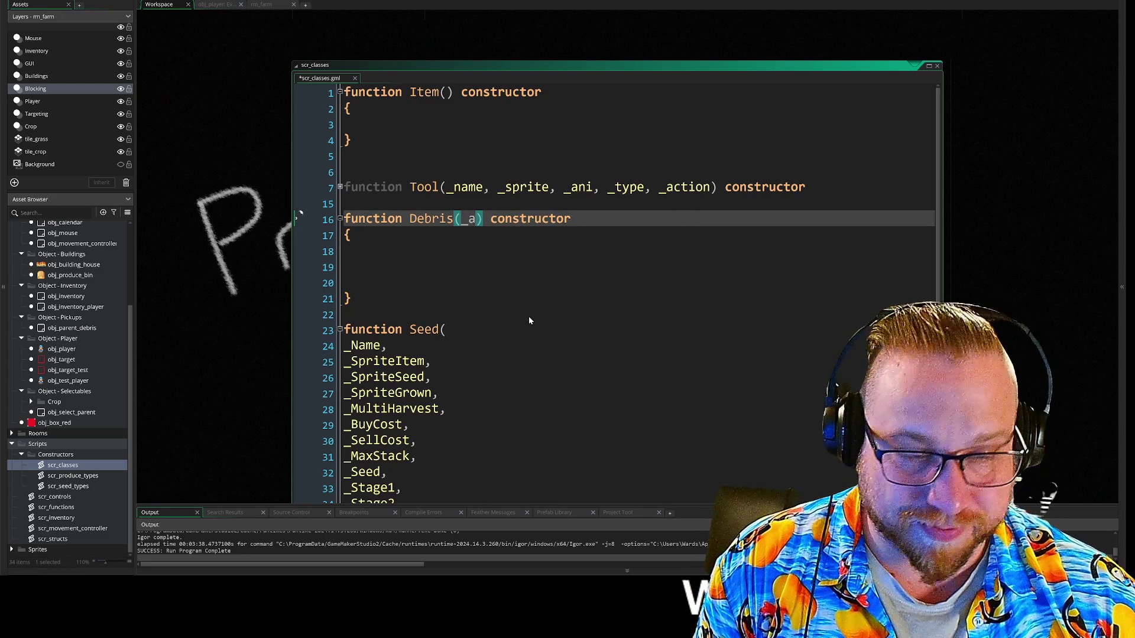
text(,)
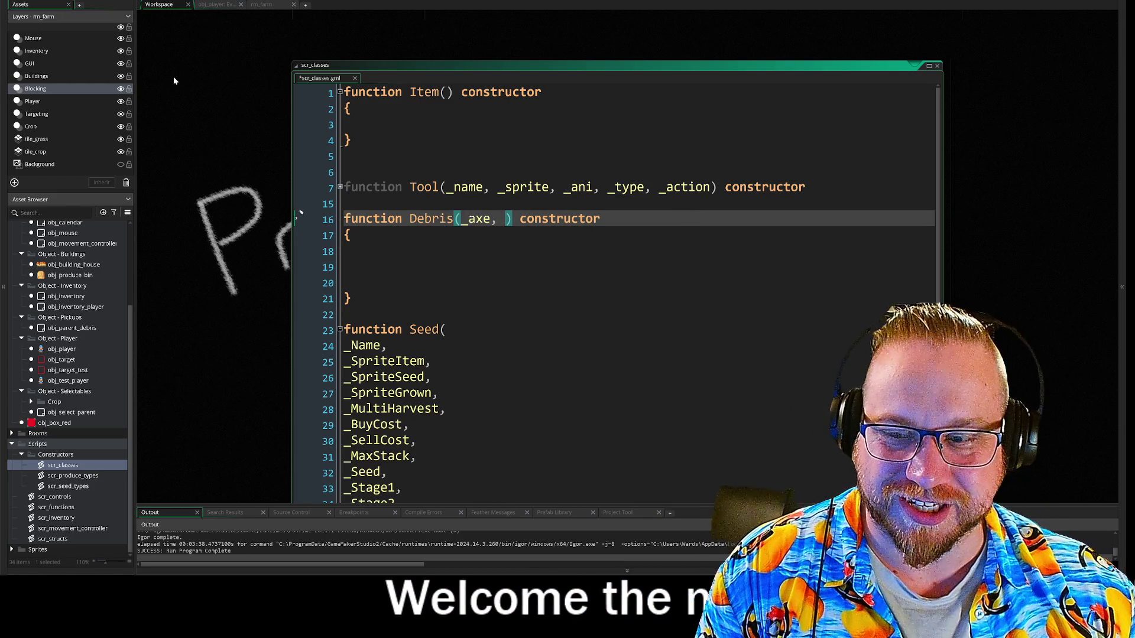
scroll(71, 384, up, 3)
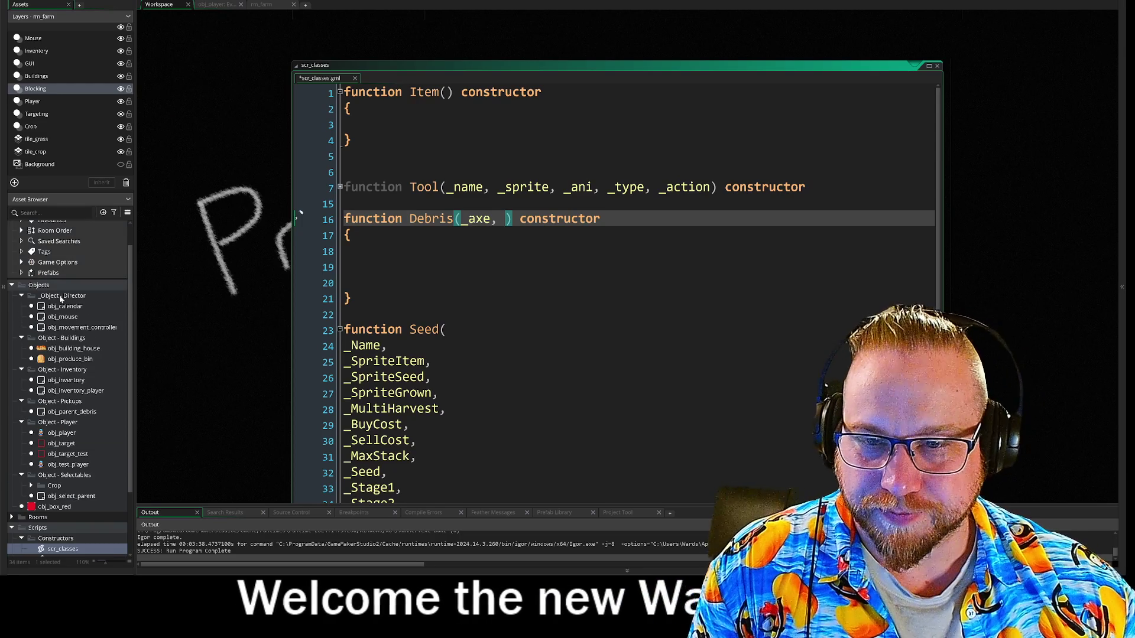
click(225, 5)
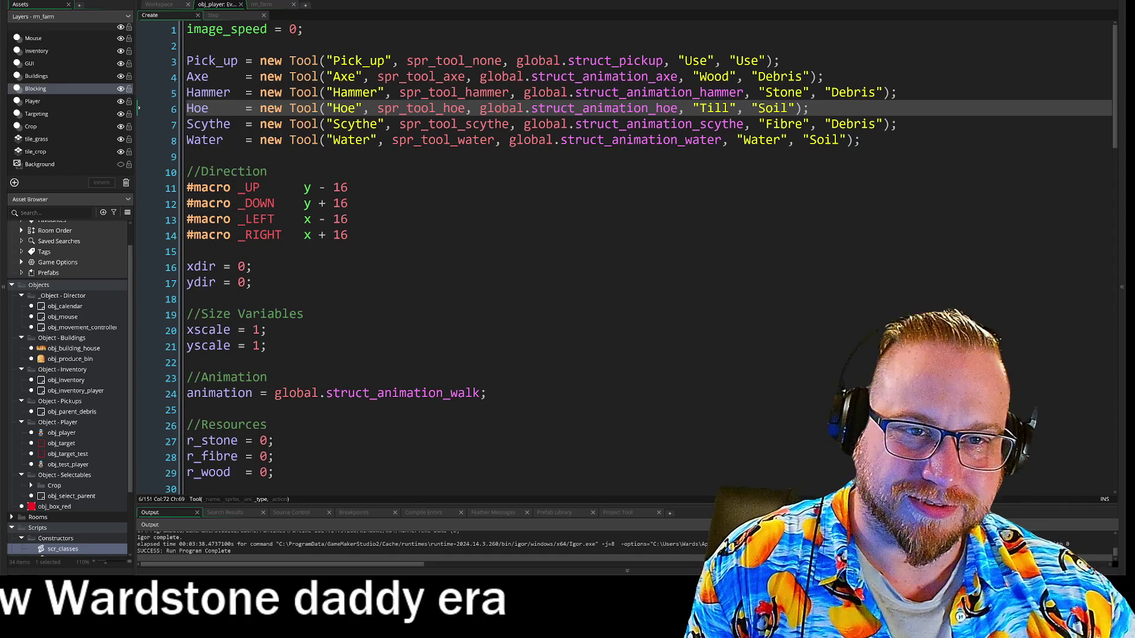
Step: Lowercase the _pick_up parameter and append _Hammer, checking obj_player's tool names
click(385, 60)
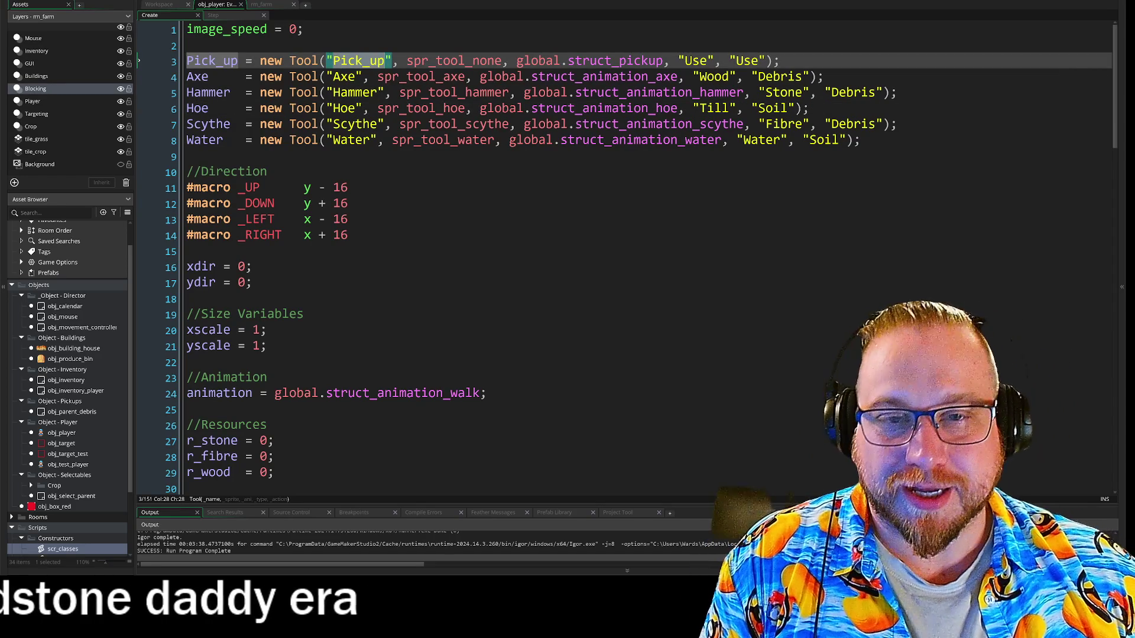
click(160, 4)
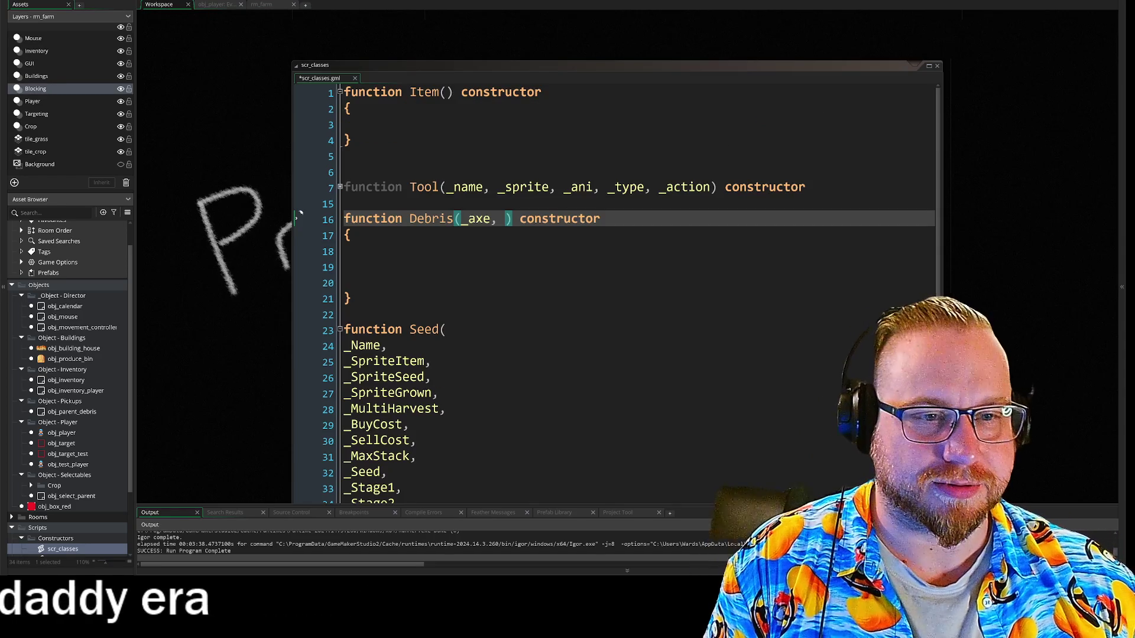
key(ctrl+Left)
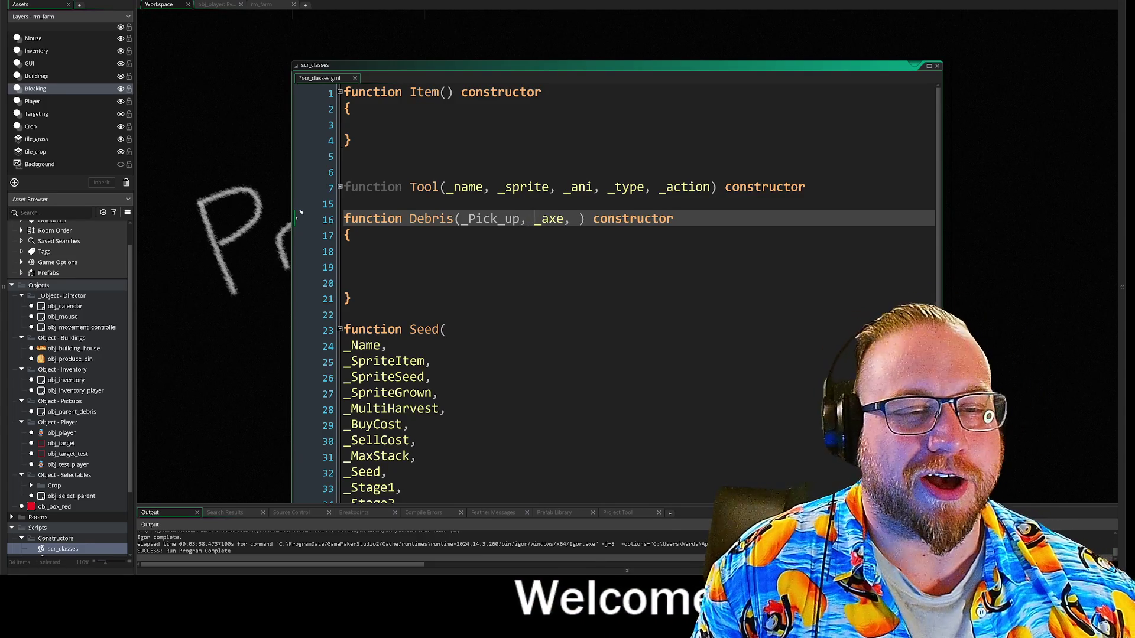
click(217, 5)
click(384, 92)
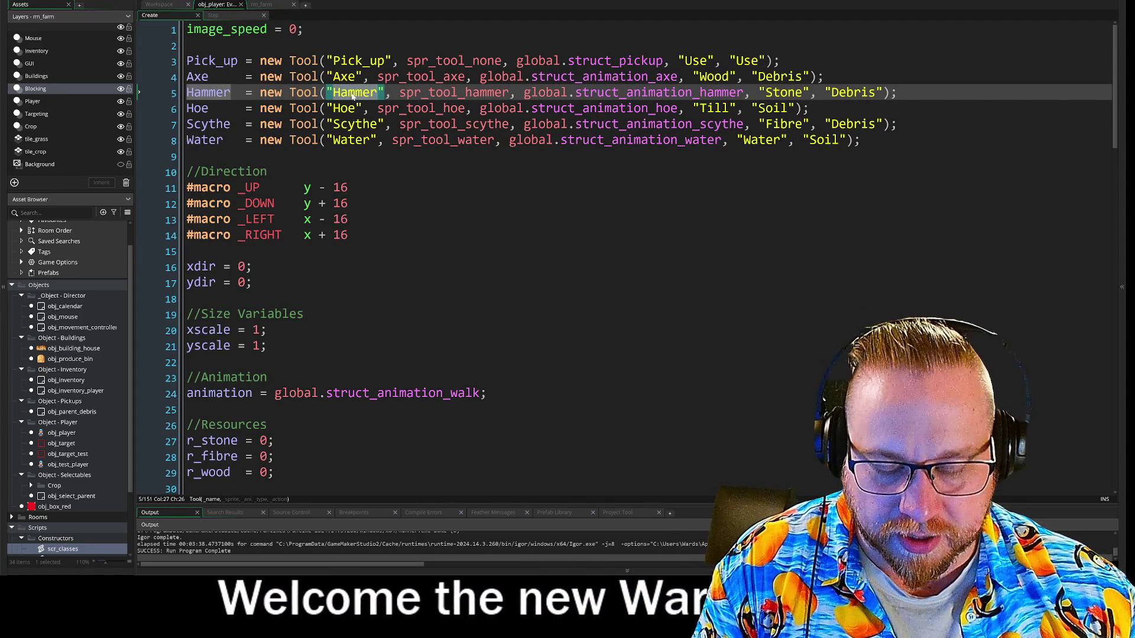
click(159, 4)
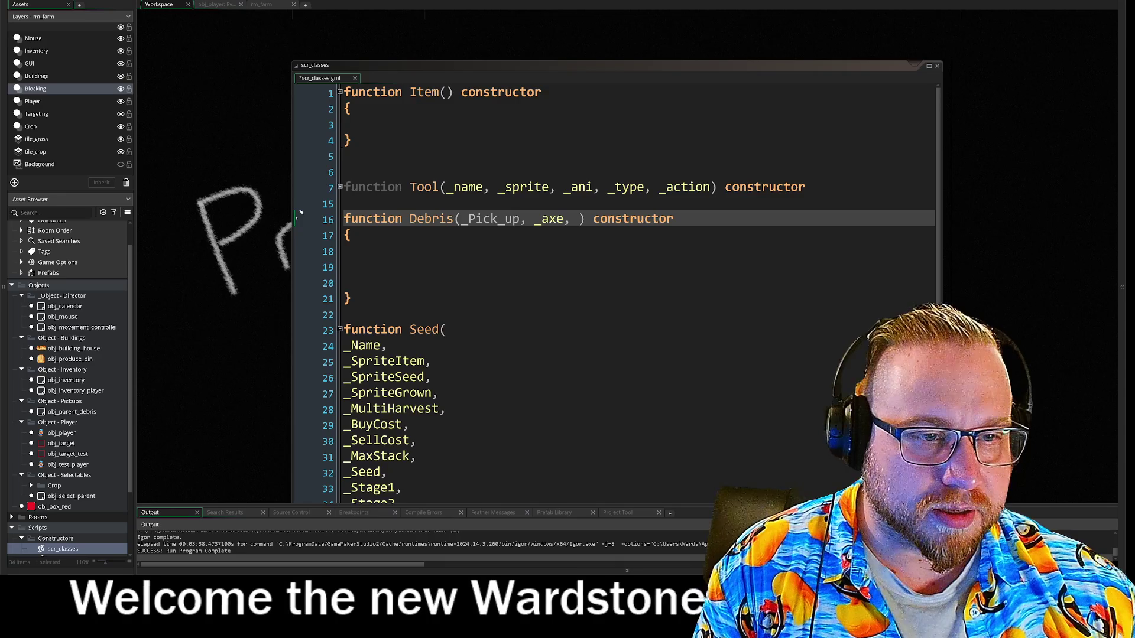
key(BackSpace)
text(p)
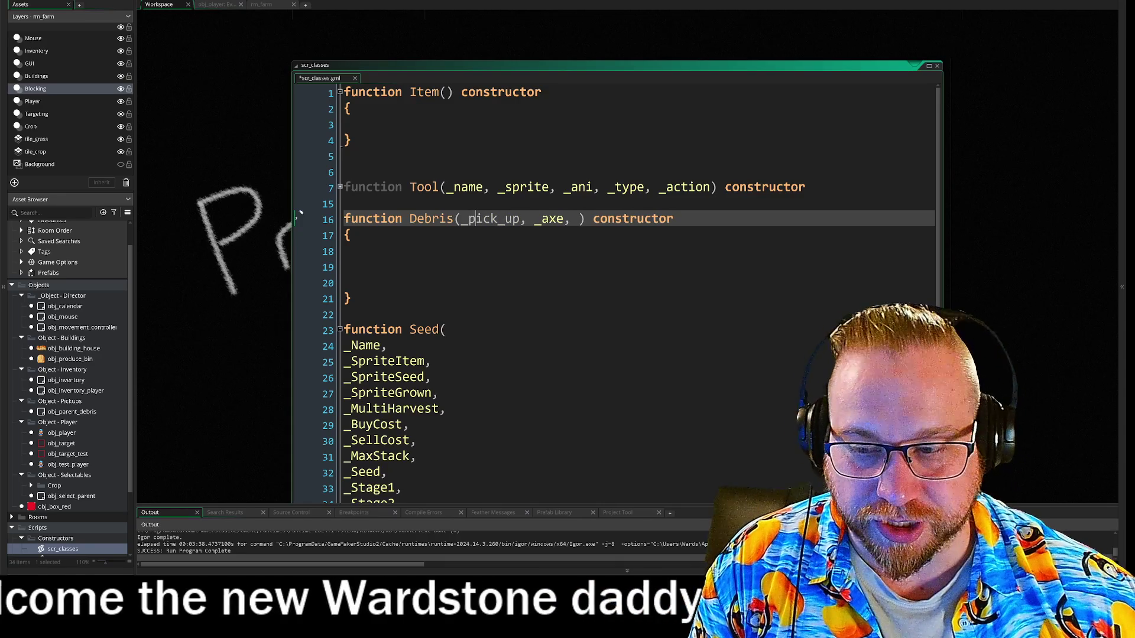
key(Right)
key(Right)
key(Right)
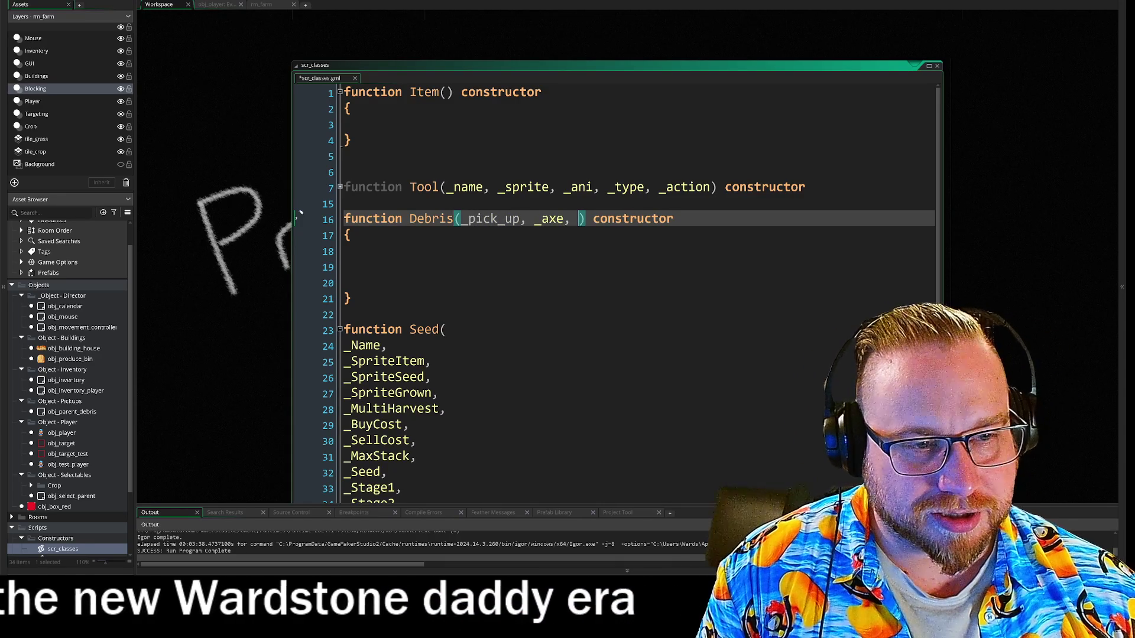
text(_Hammer)
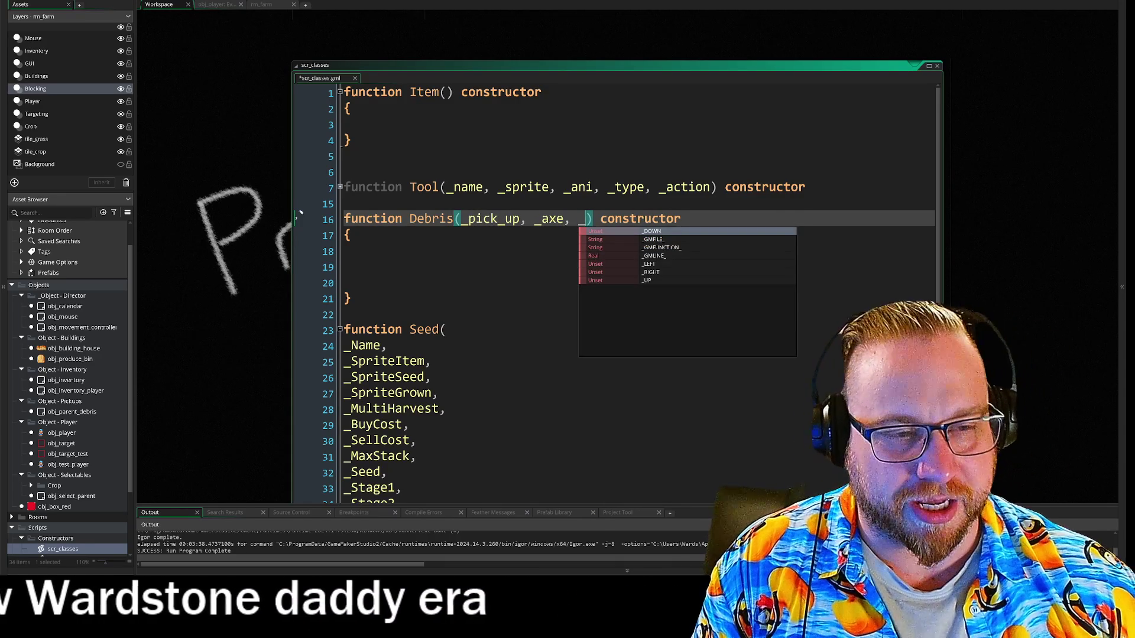
key(Left)
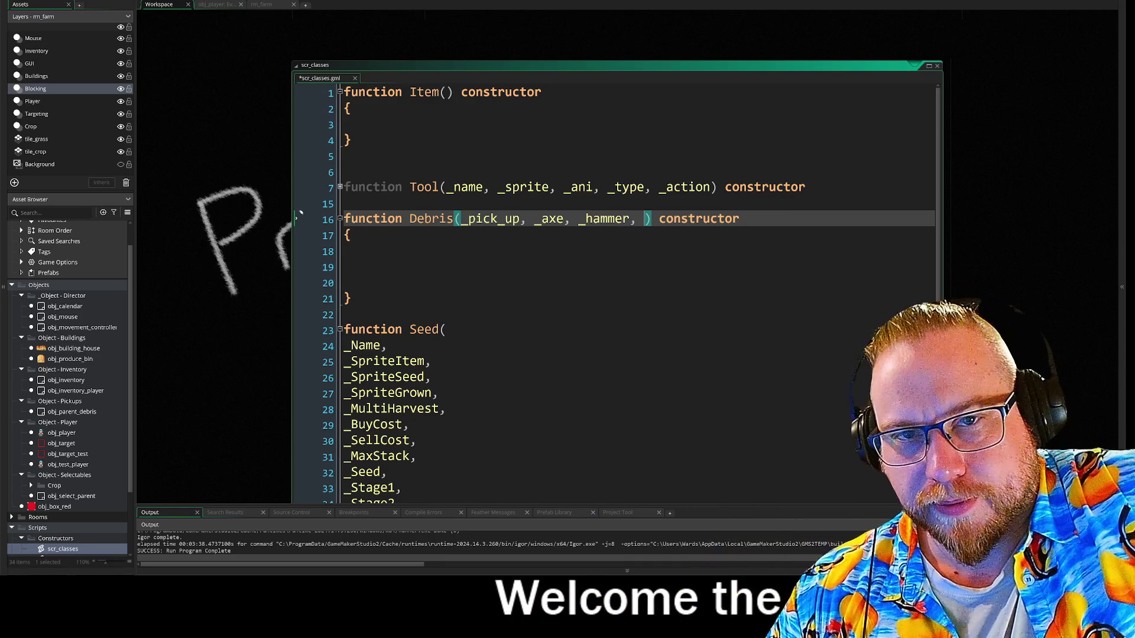
Step: Add the _hoe and _scythe parameters, closing the list with ') constructor'
click(213, 4)
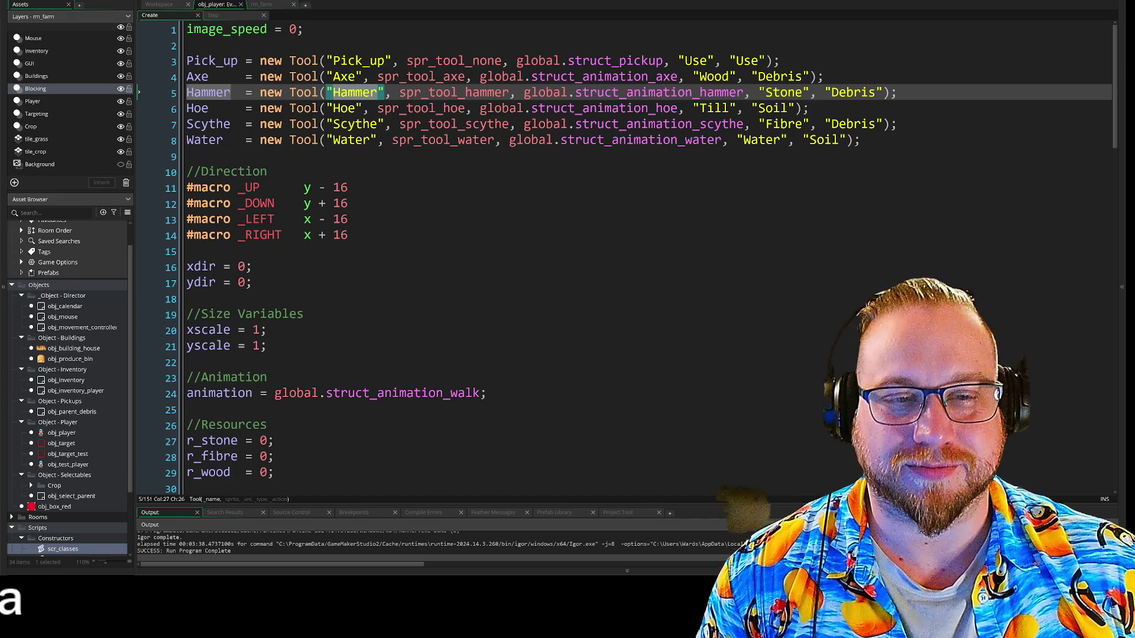
click(348, 108)
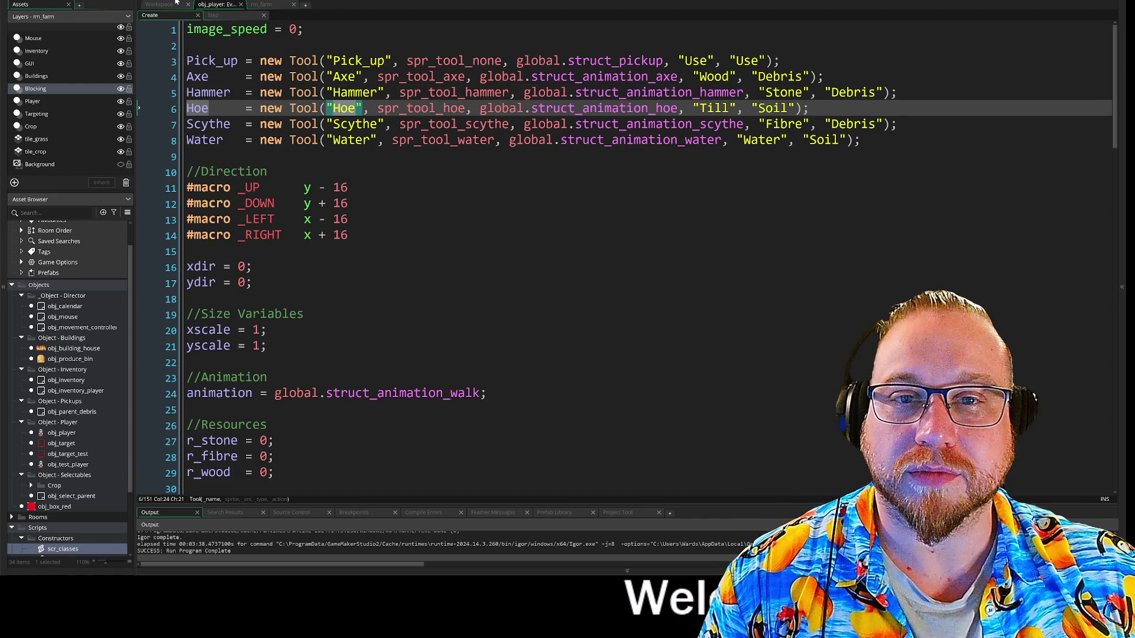
click(177, 4)
click(300, 213)
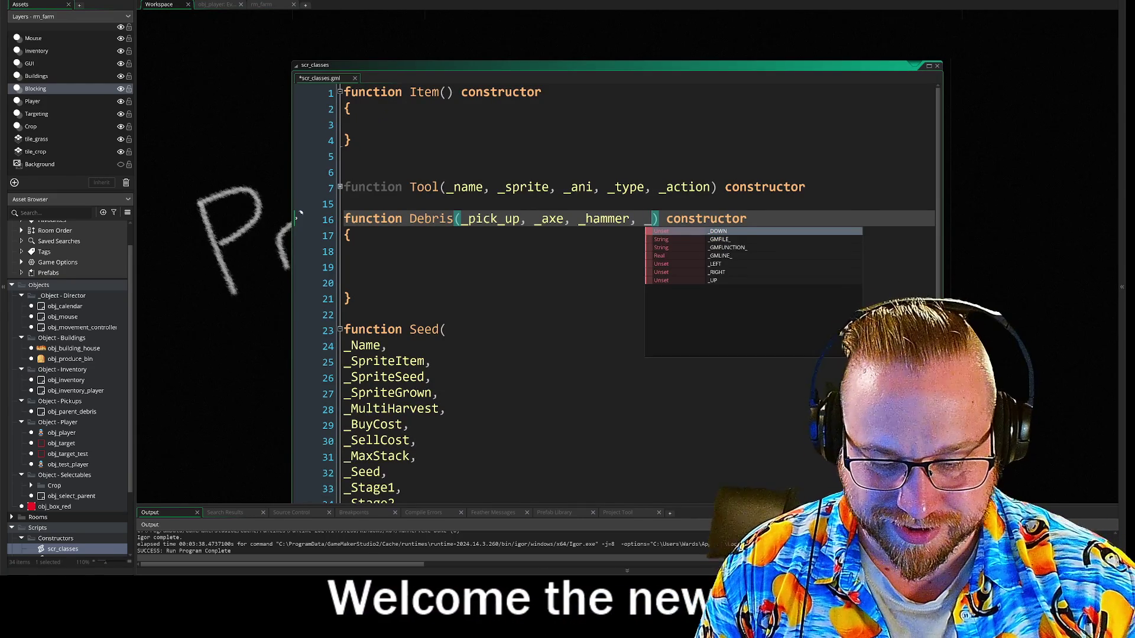
text(hoe,)
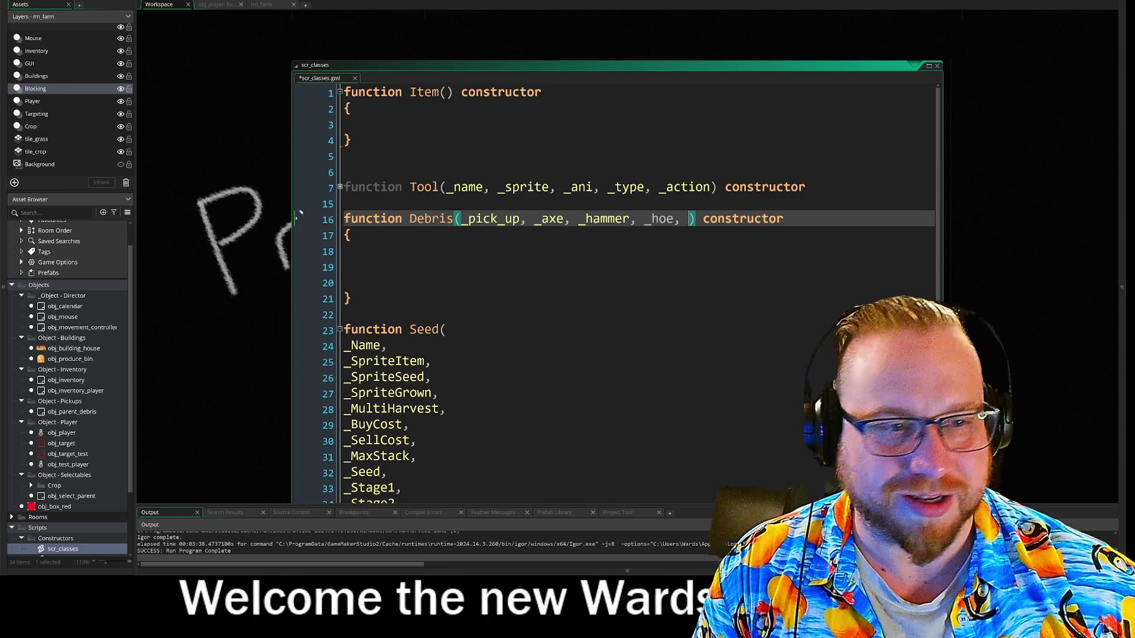
click(213, 5)
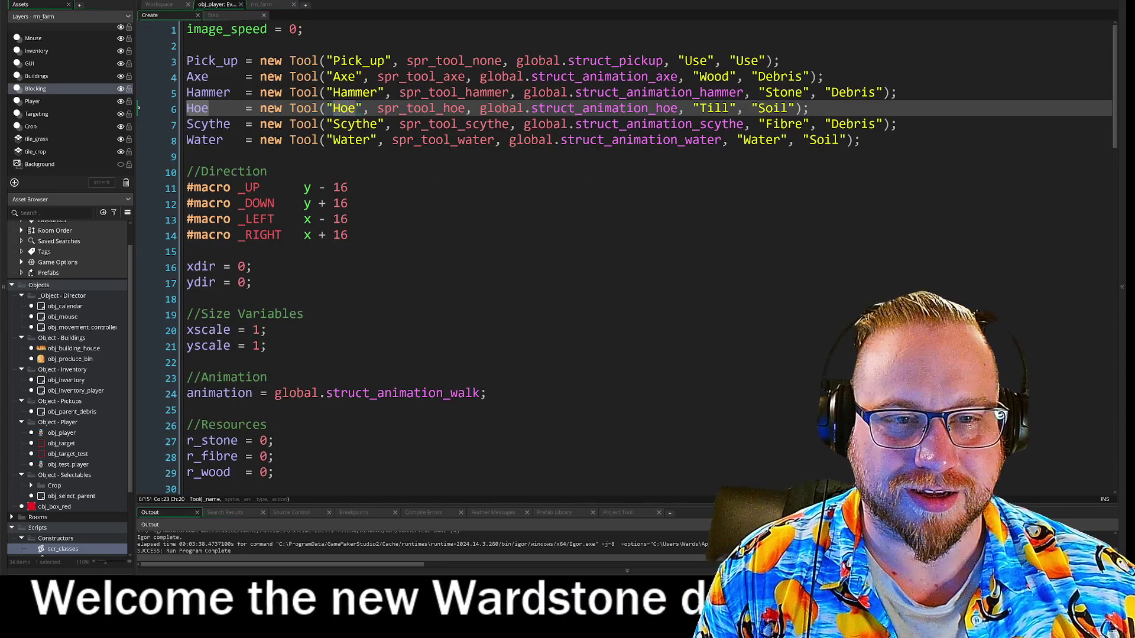
double_click(351, 121)
key(Right)
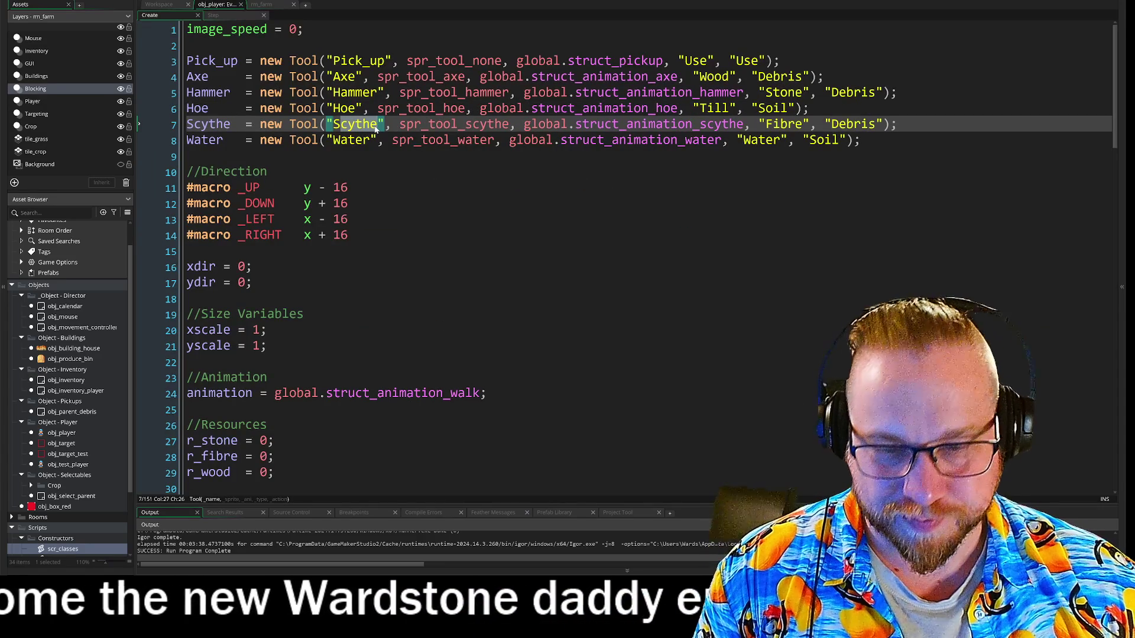
click(176, 8)
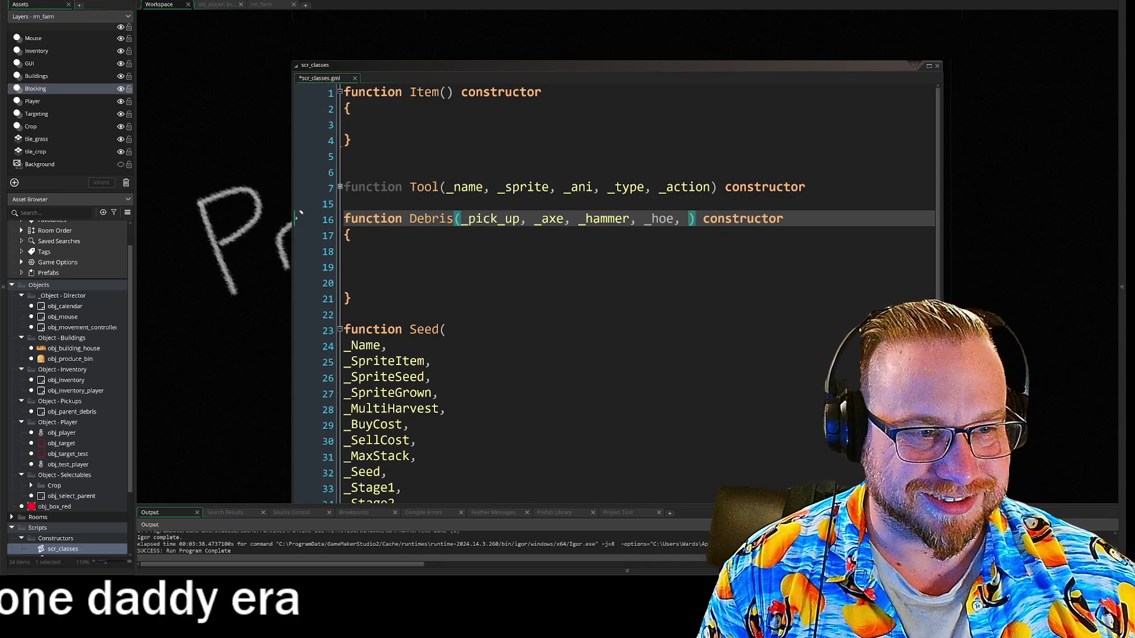
text(_s)
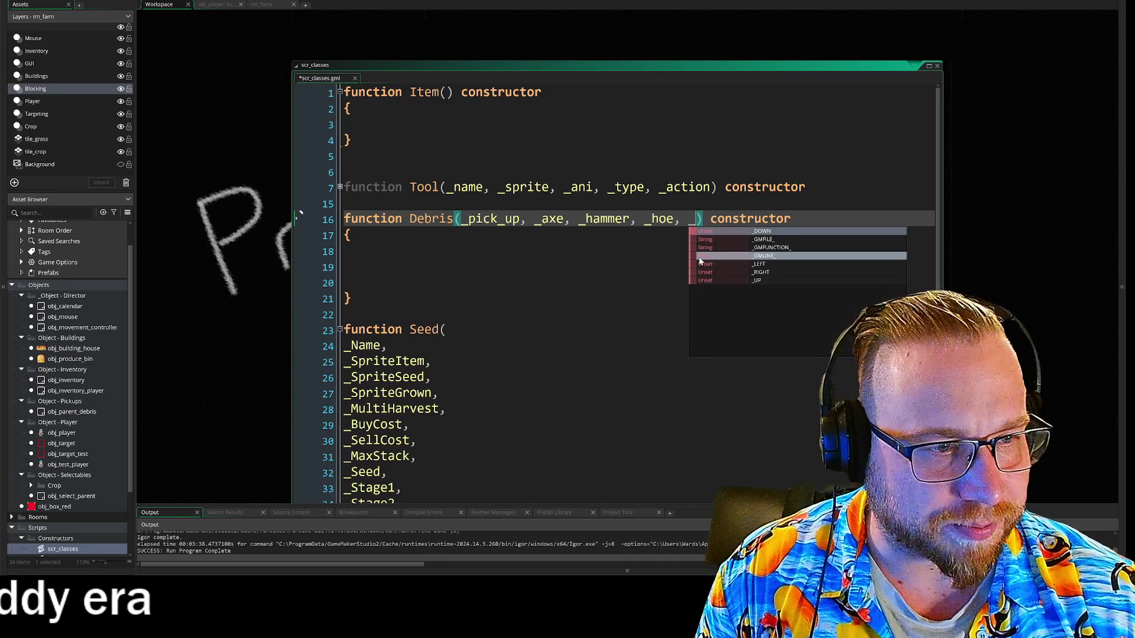
text(cythe) con)
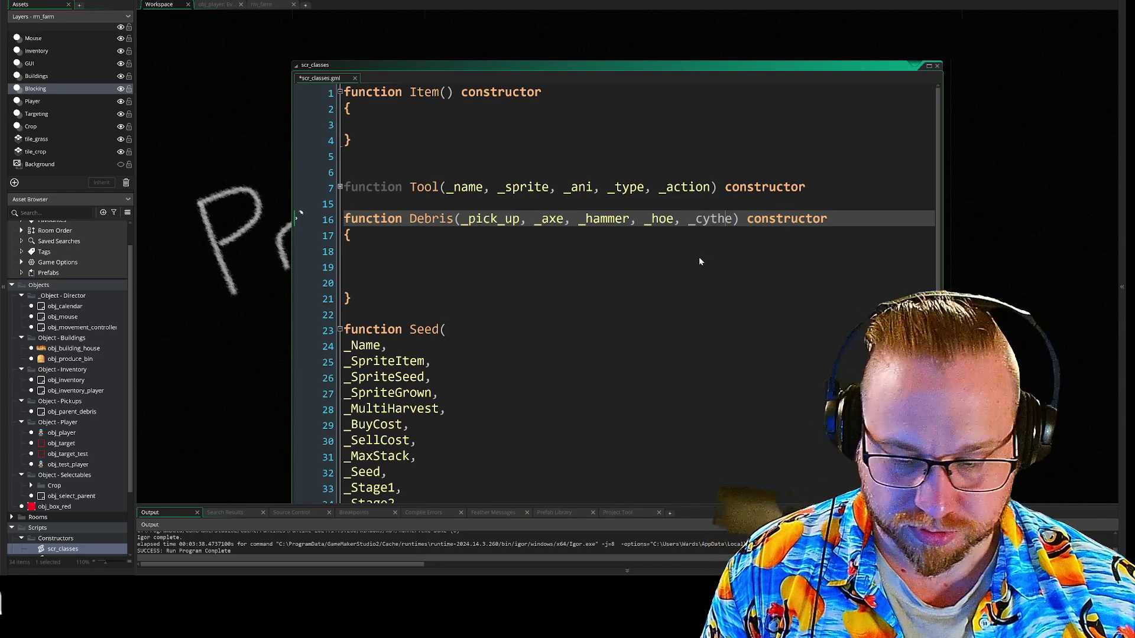
text(s)
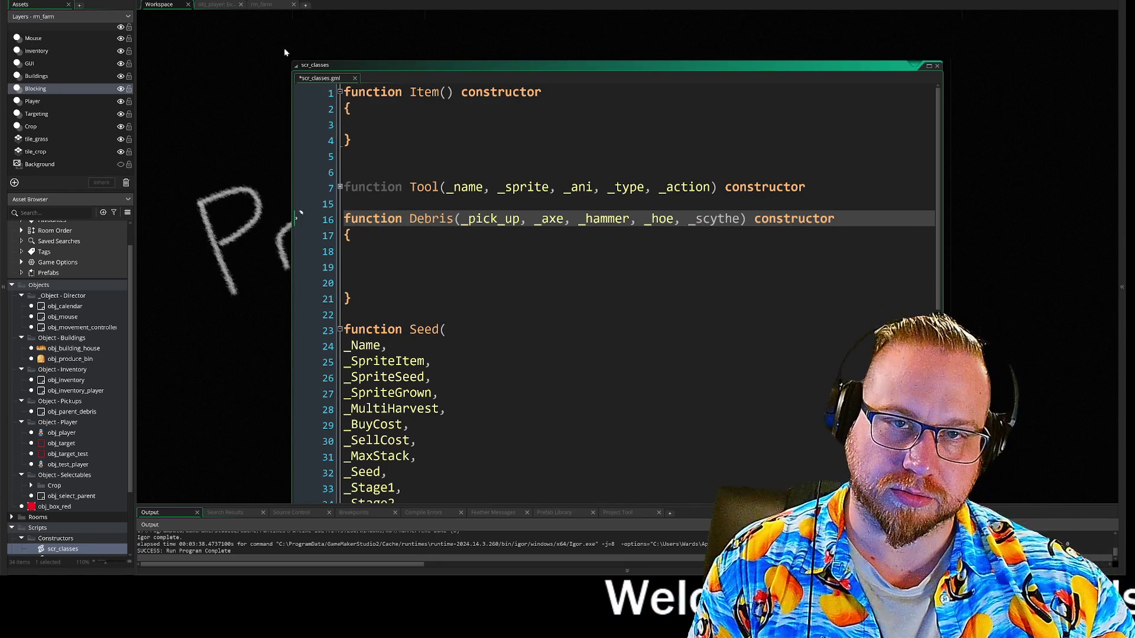
Step: Append the final _water parameter and move down into the constructor body
click(211, 7)
click(341, 139)
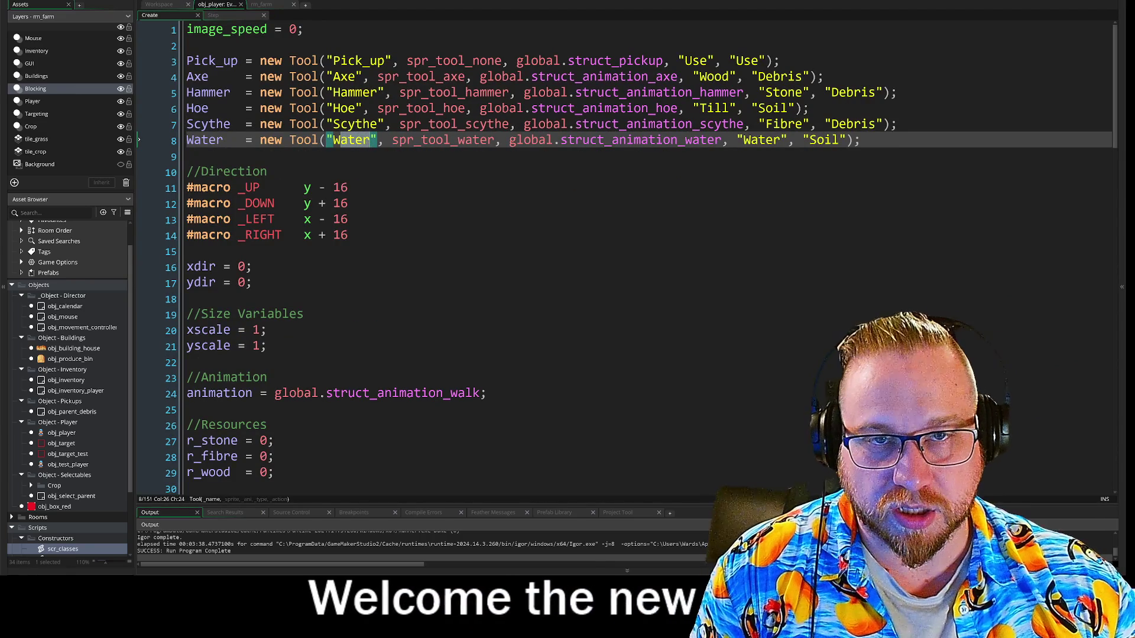
click(158, 5)
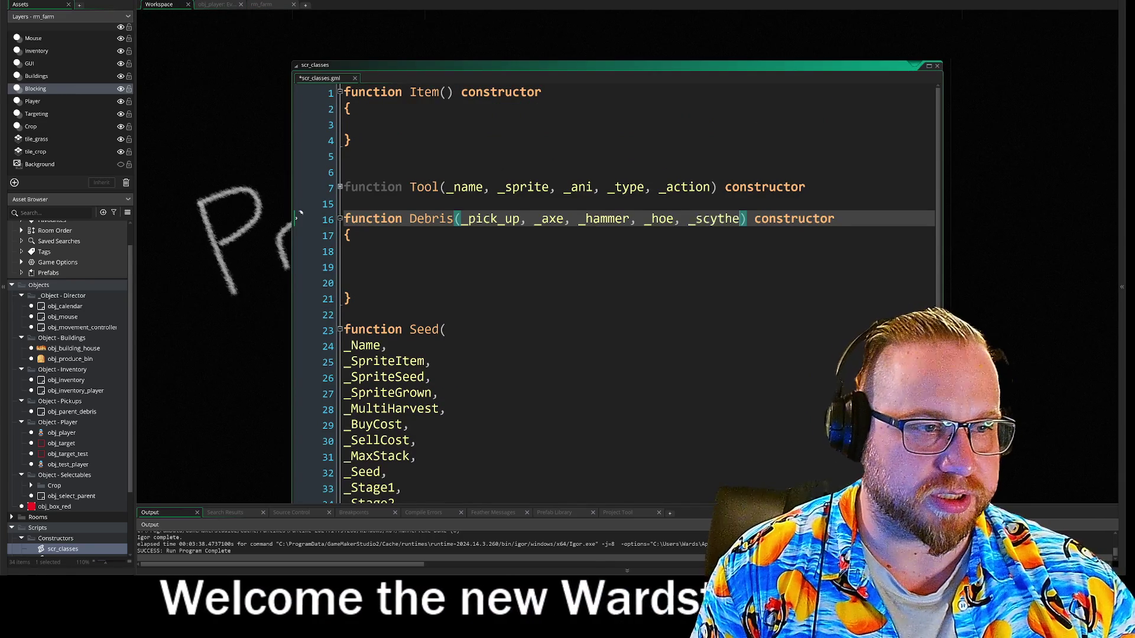
text(, _water)
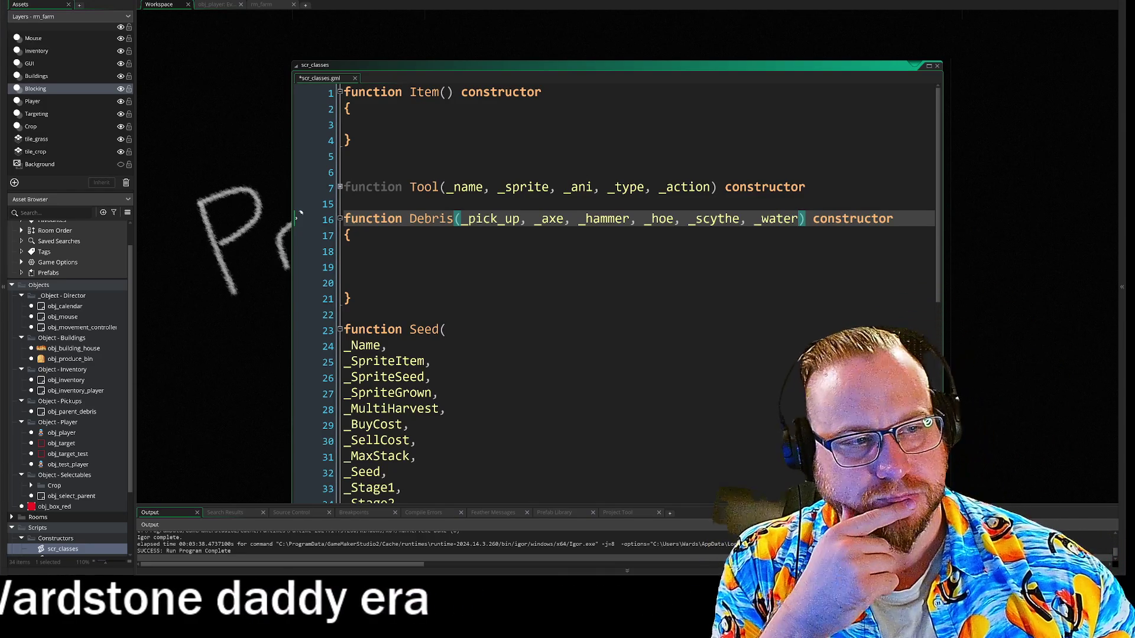
key(Down)
key(Down)
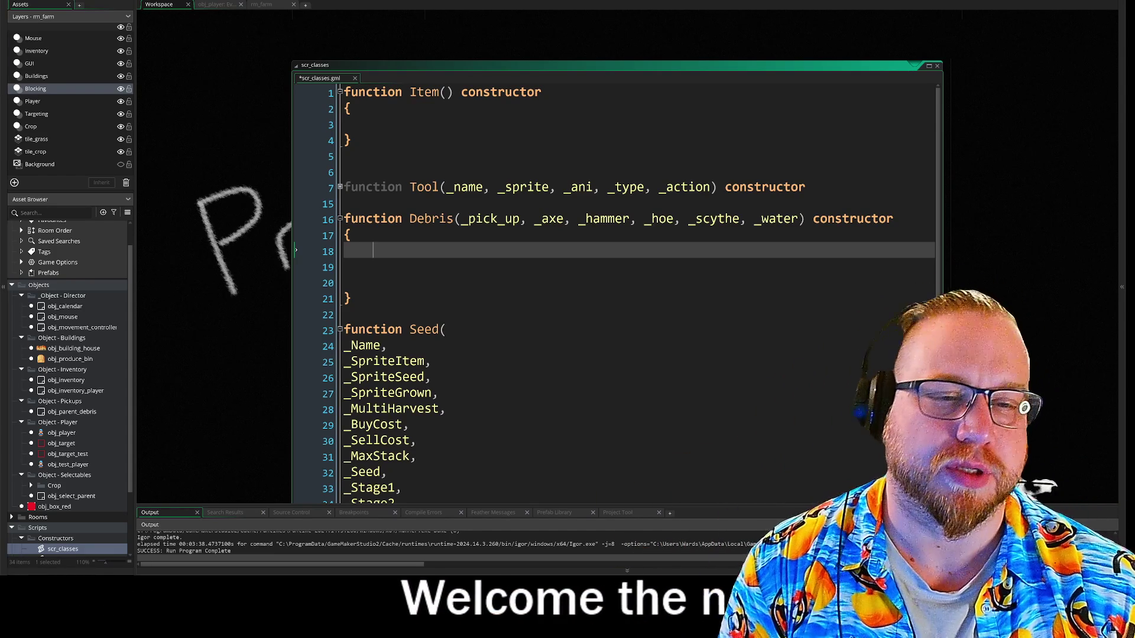
Step: Start the Debris body with an 'if _pick_up' line, dropping the stray equality comparison
text(if)
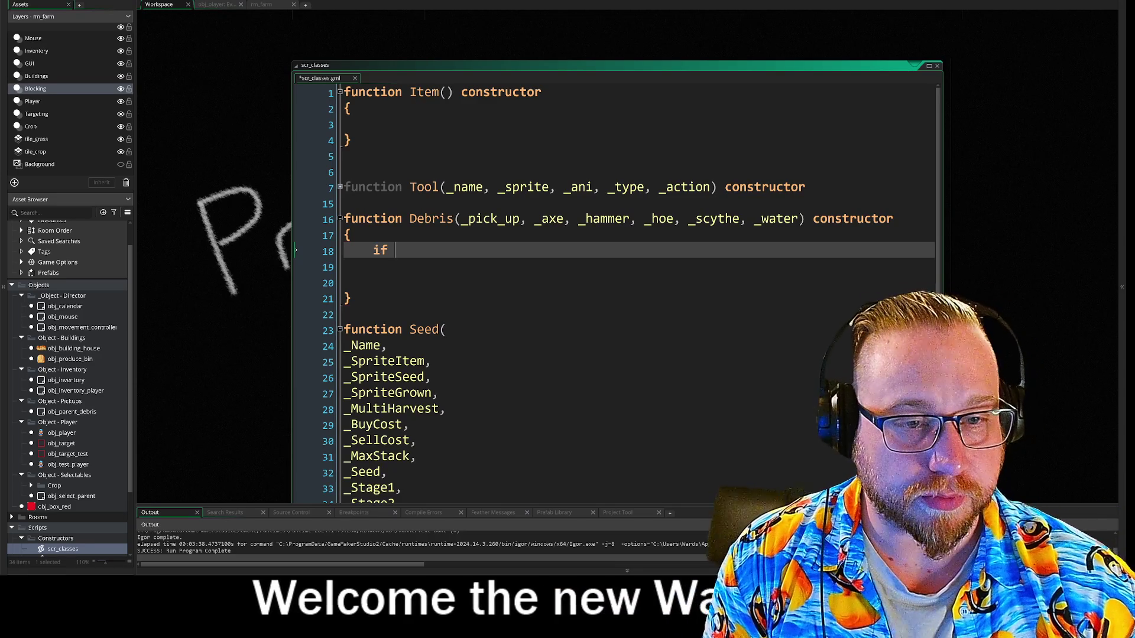
text( _p)
key(Return)
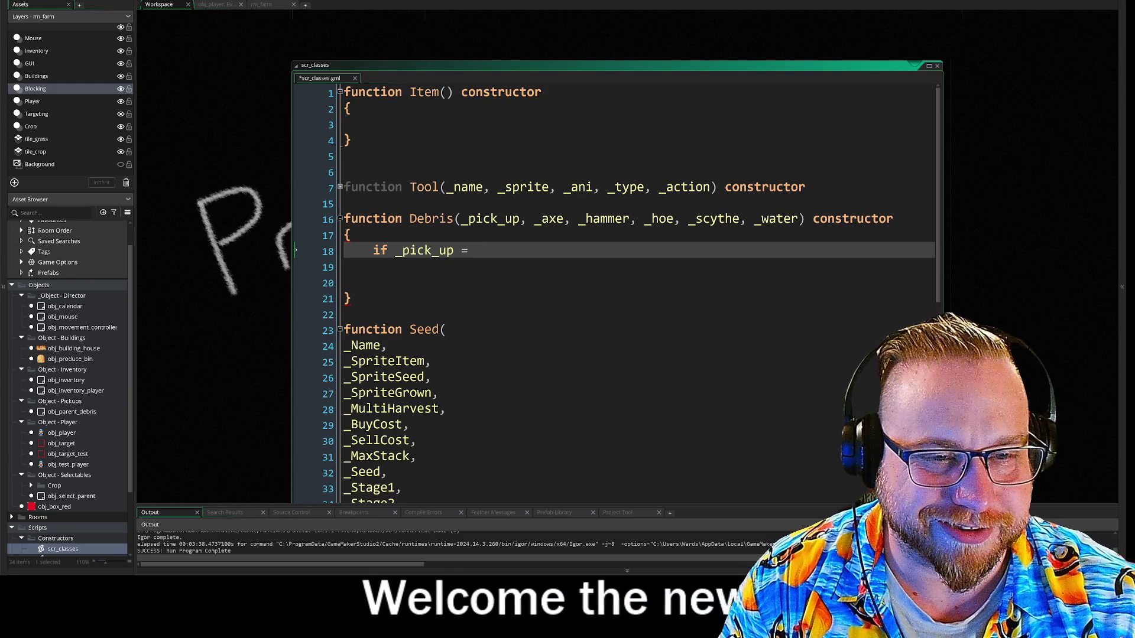
text(=)
key(BackSpace)
key(BackSpace)
key(BackSpace)
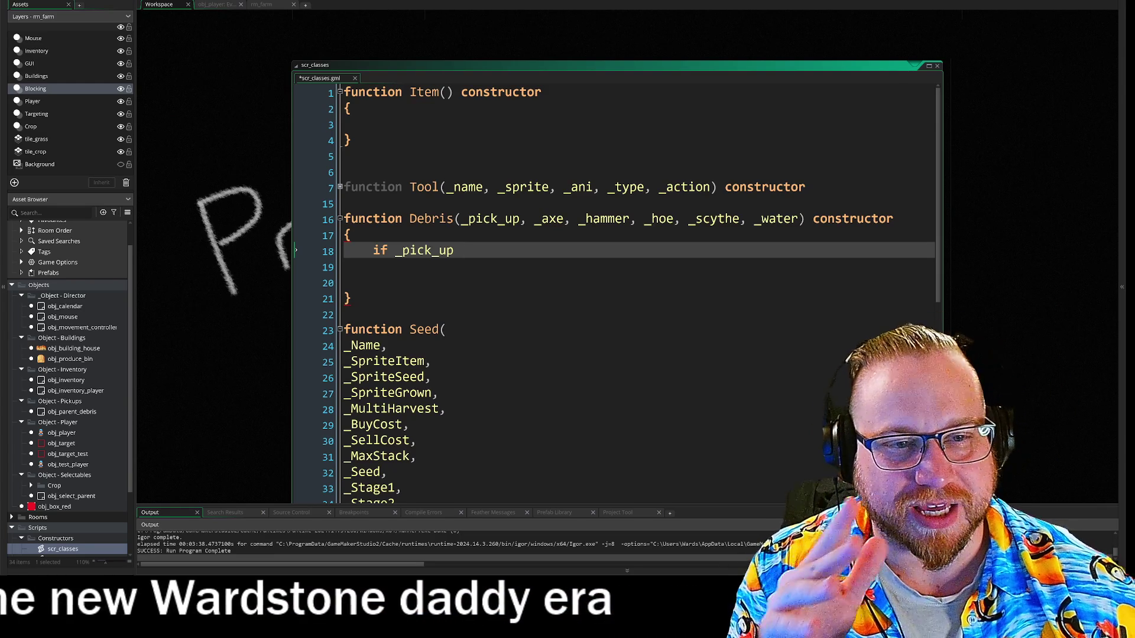
click(207, 6)
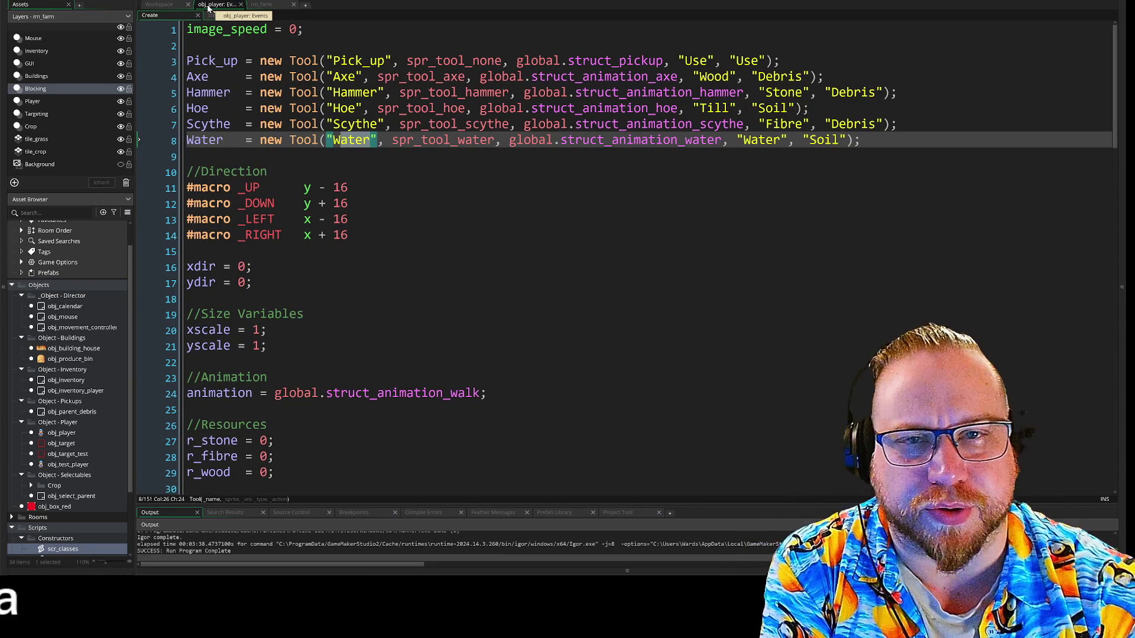
Step: Close obj_player's events editor and scroll the workspace to reach obj_test_player
click(241, 5)
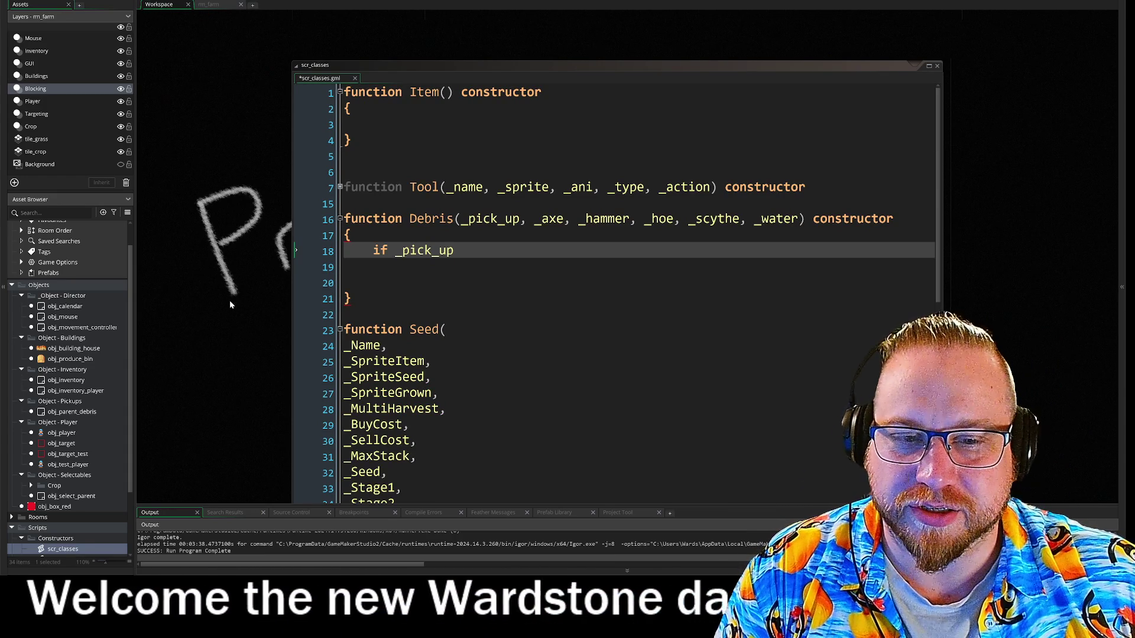
scroll(251, 284, down, 2)
scroll(251, 281, up, 8)
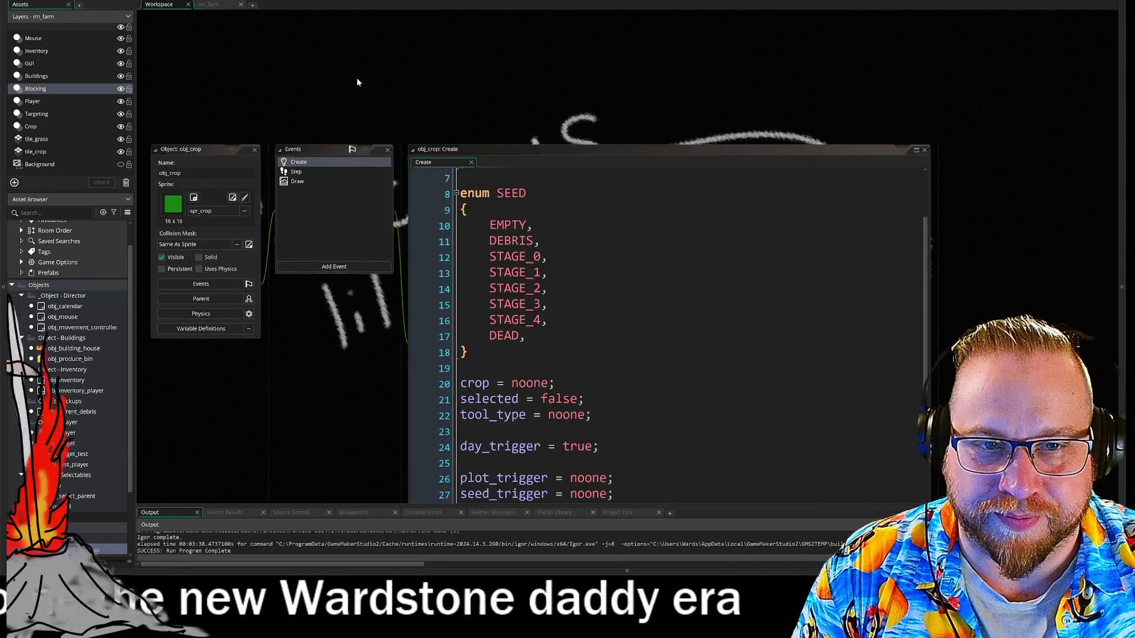
scroll(319, 164, up, 4)
scroll(236, 367, up, 1)
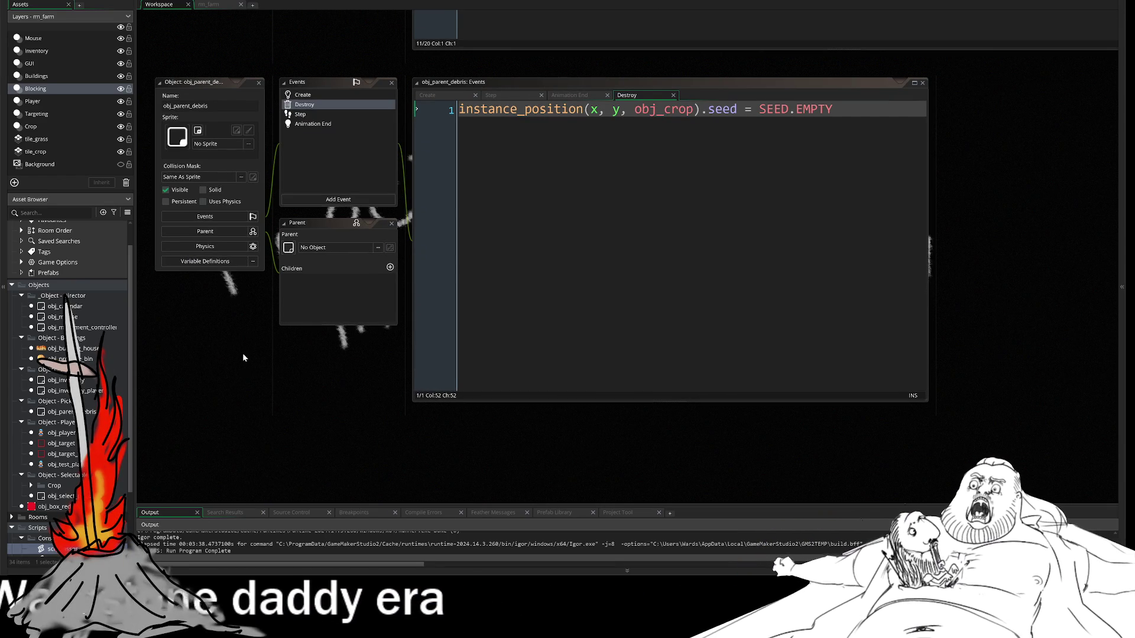
scroll(249, 377, up, 1)
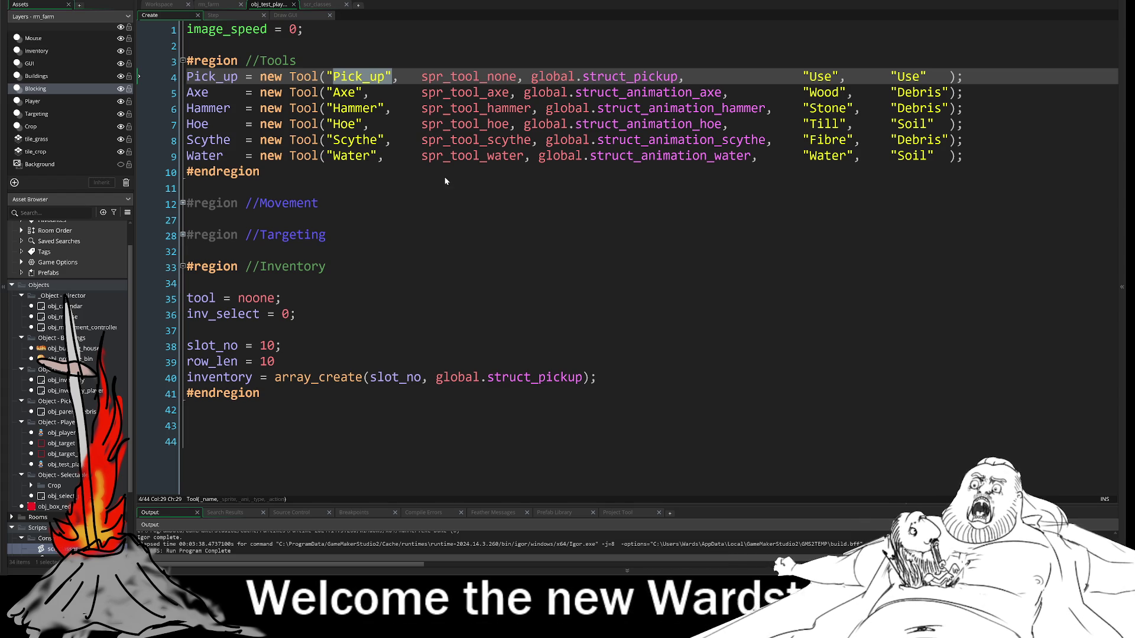
key(Right)
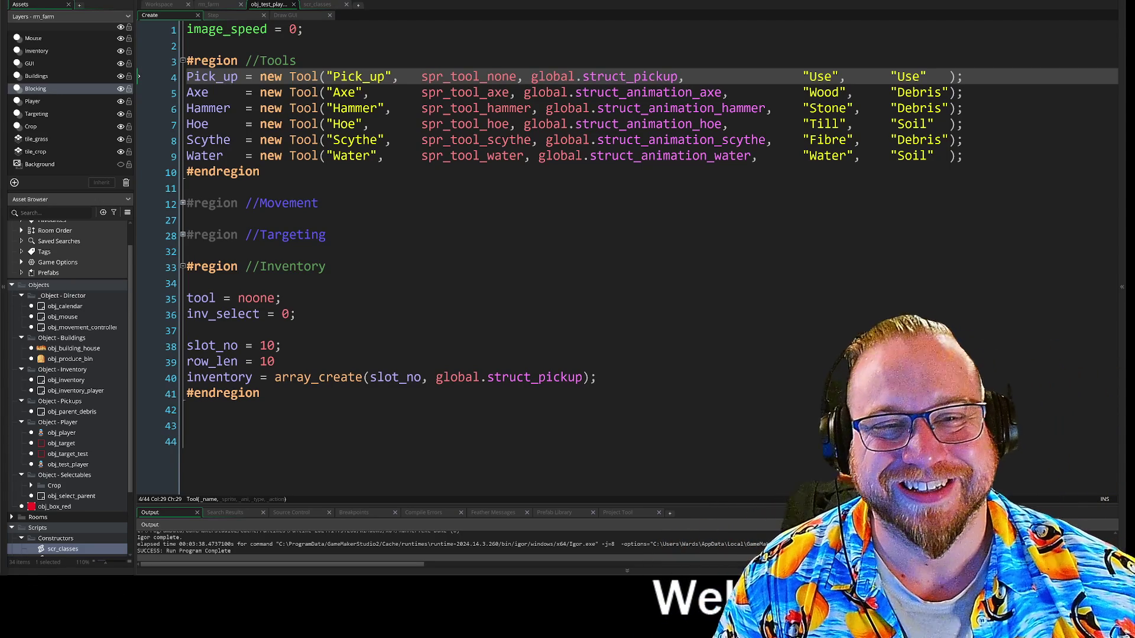
Step: Review obj_test_player's Create code and select the "Pick_up" tool string on line 4
click(237, 252)
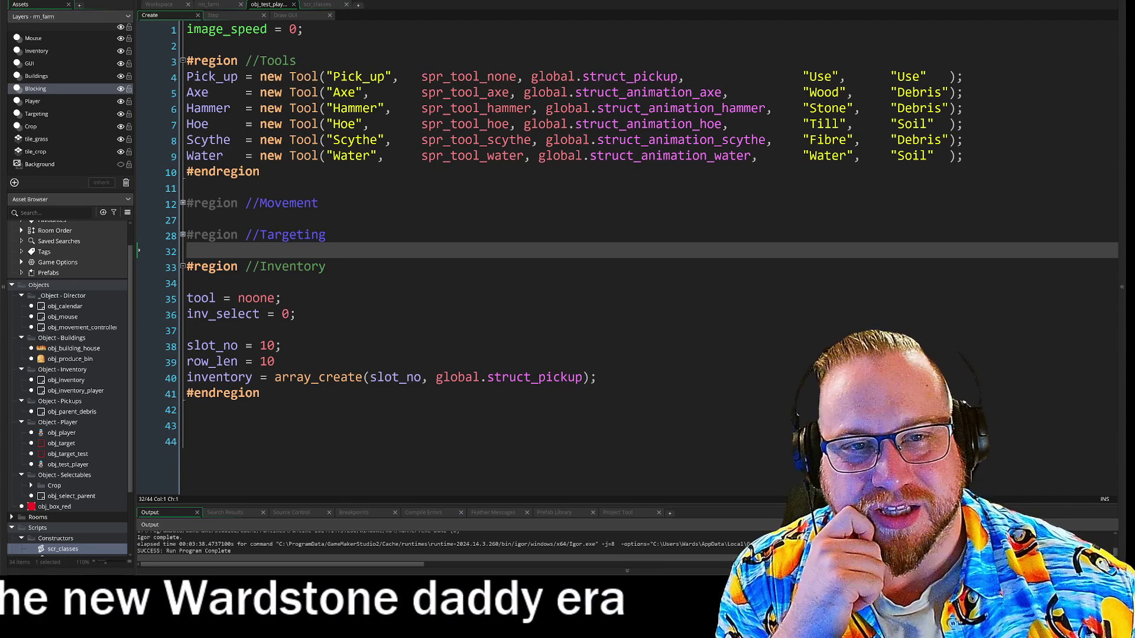
click(369, 77)
drag(391, 76, 330, 79)
click(190, 219)
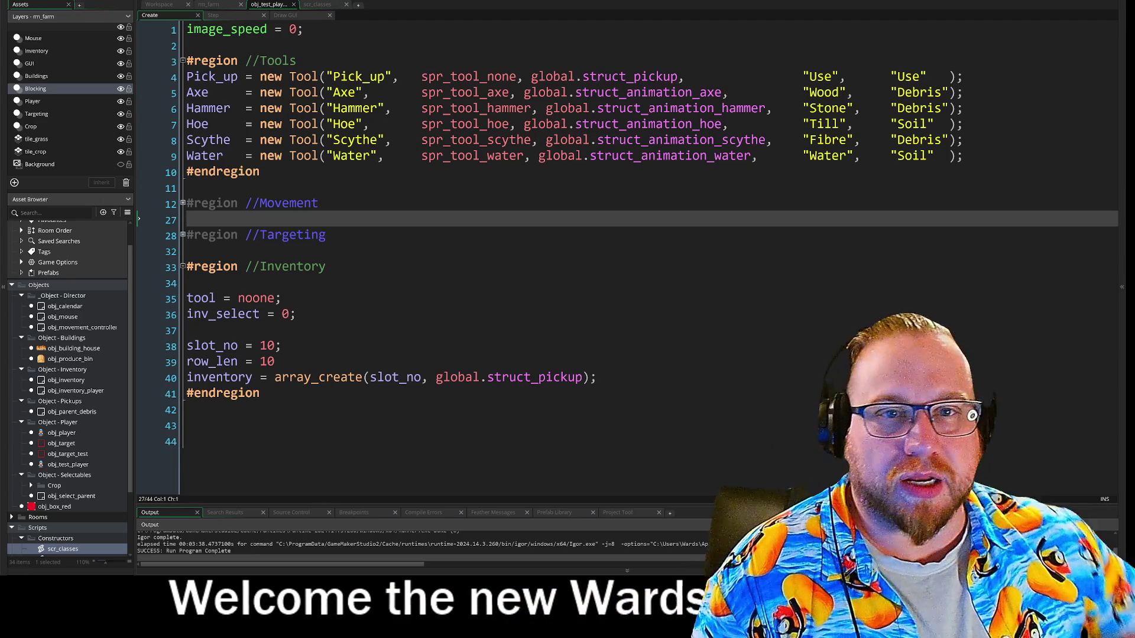
Step: Insert an array_contains() call on a new line 12 below the Tools region
click(187, 188)
key(Return)
key(Return)
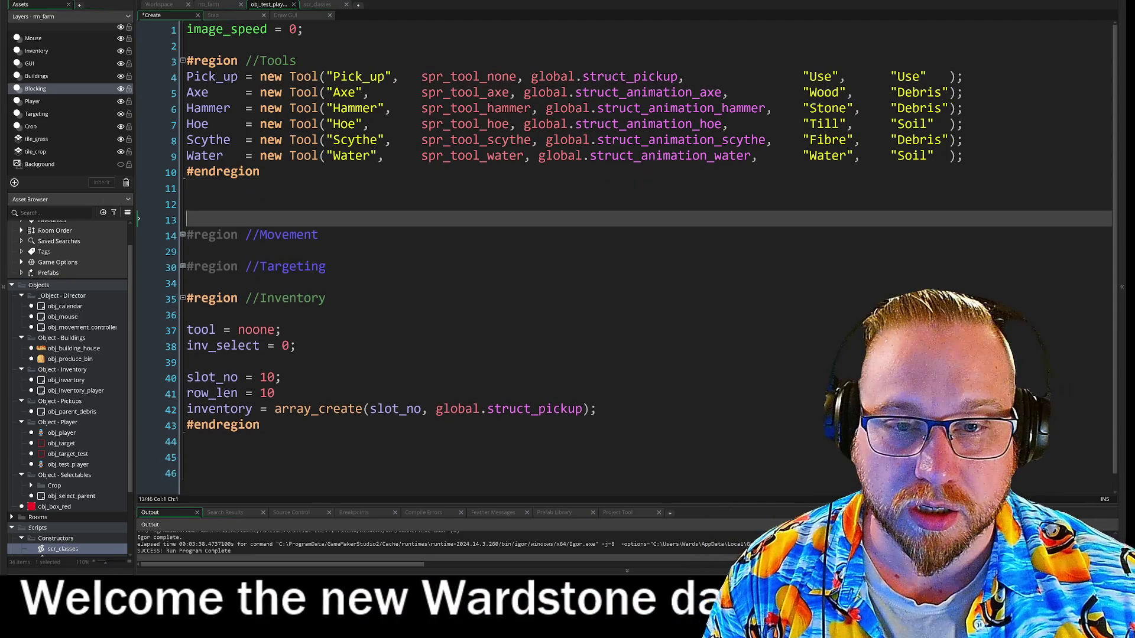
key(Up)
text(array)
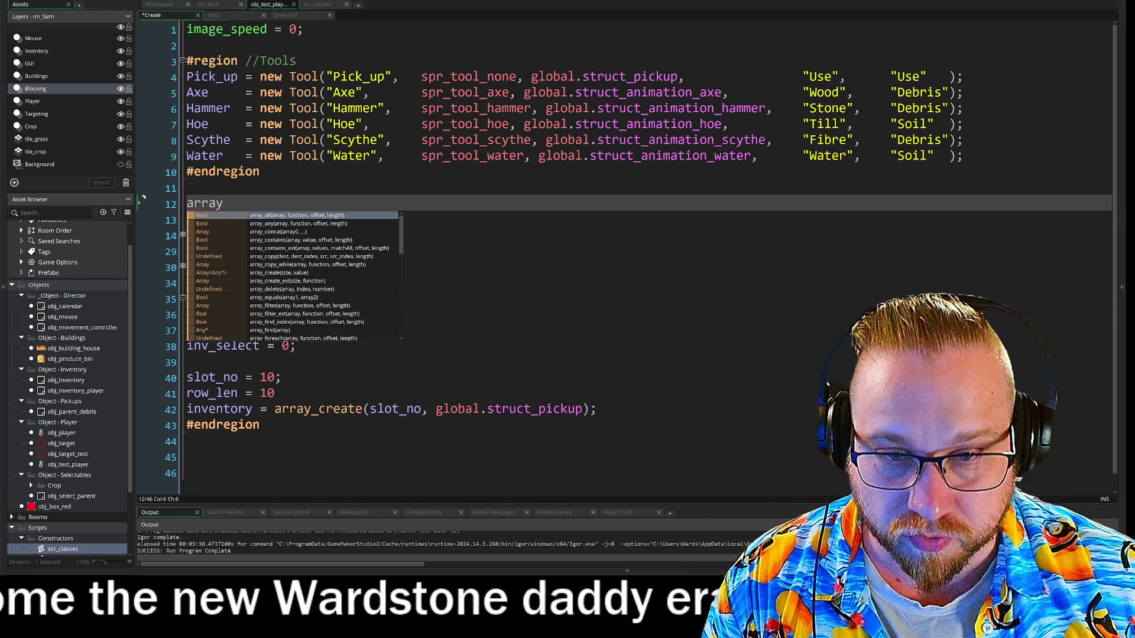
text(_co)
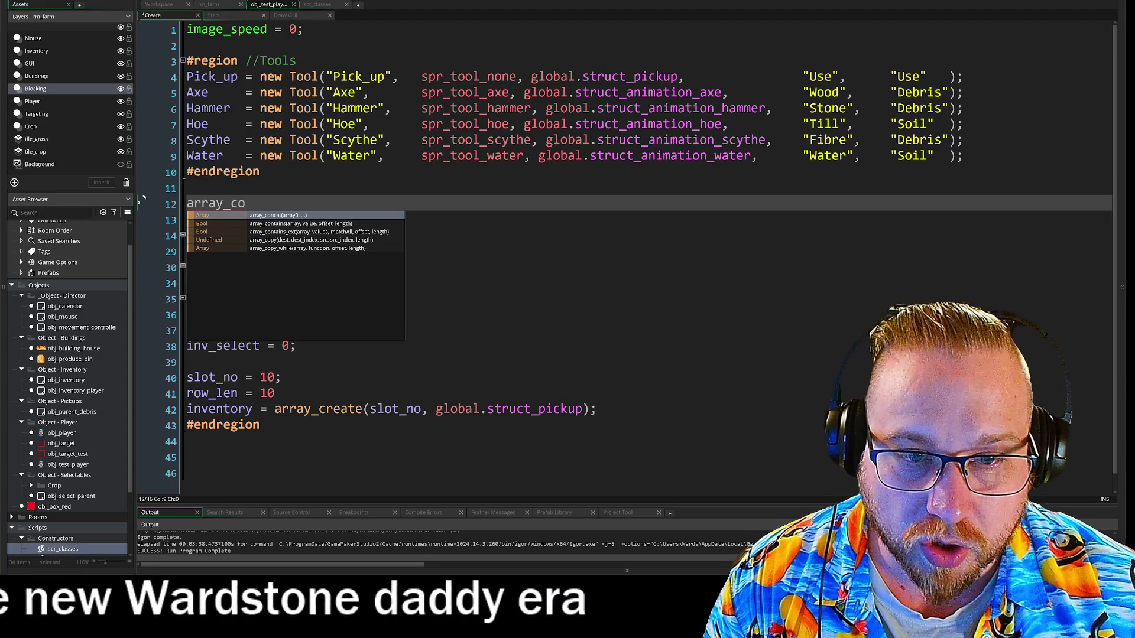
key(Down)
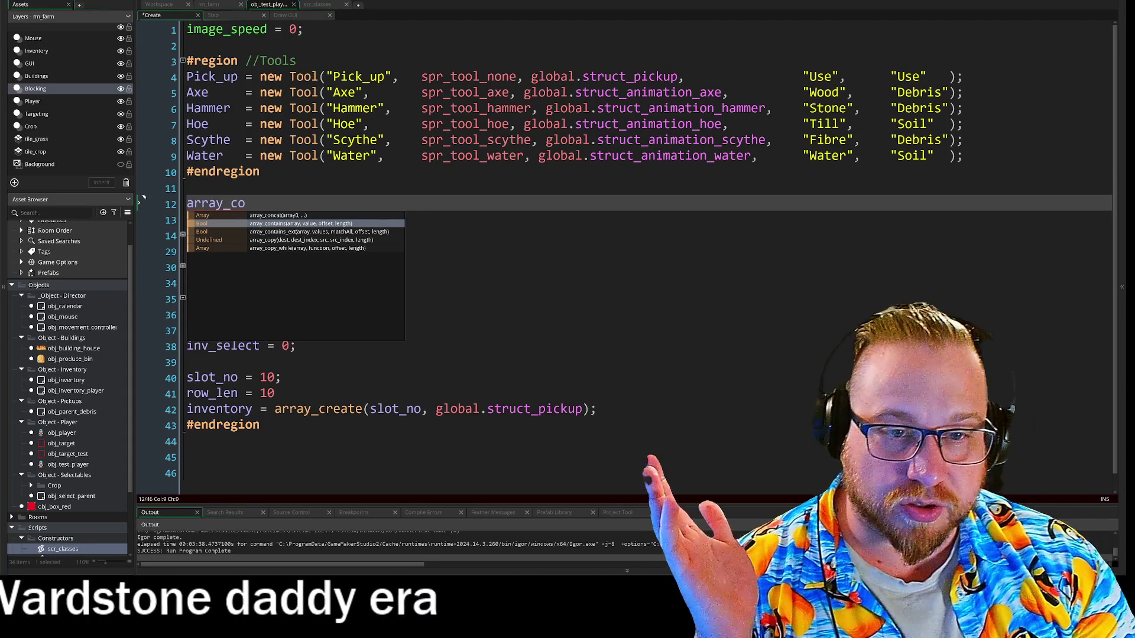
key(Return)
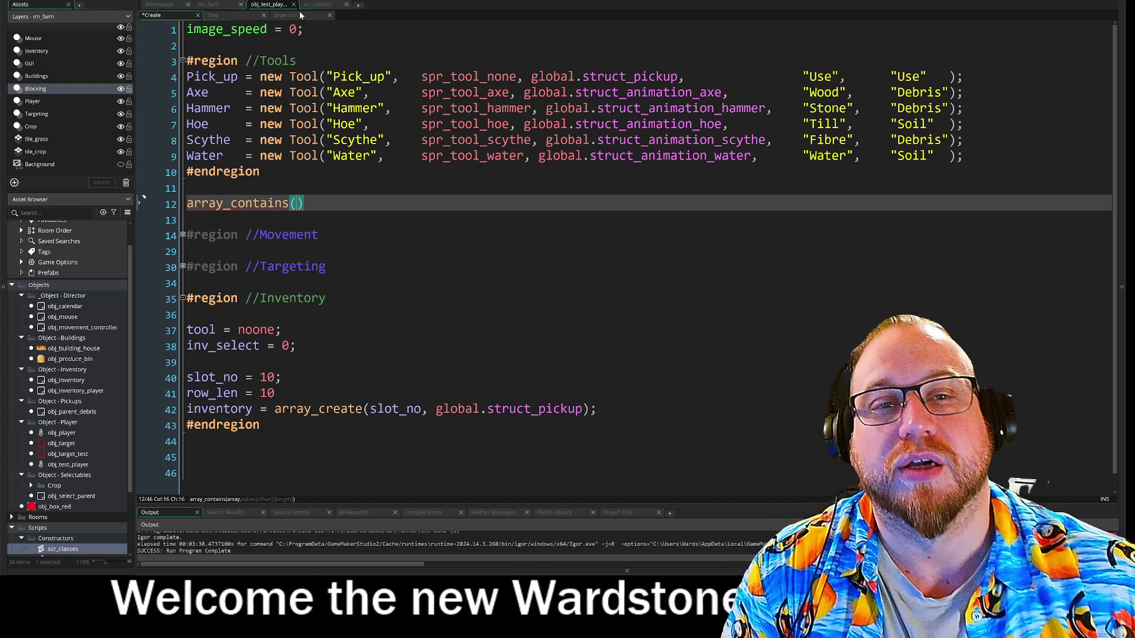
Step: Delete the array_contains() line from the player Create code and return to scr_classes
click(209, 5)
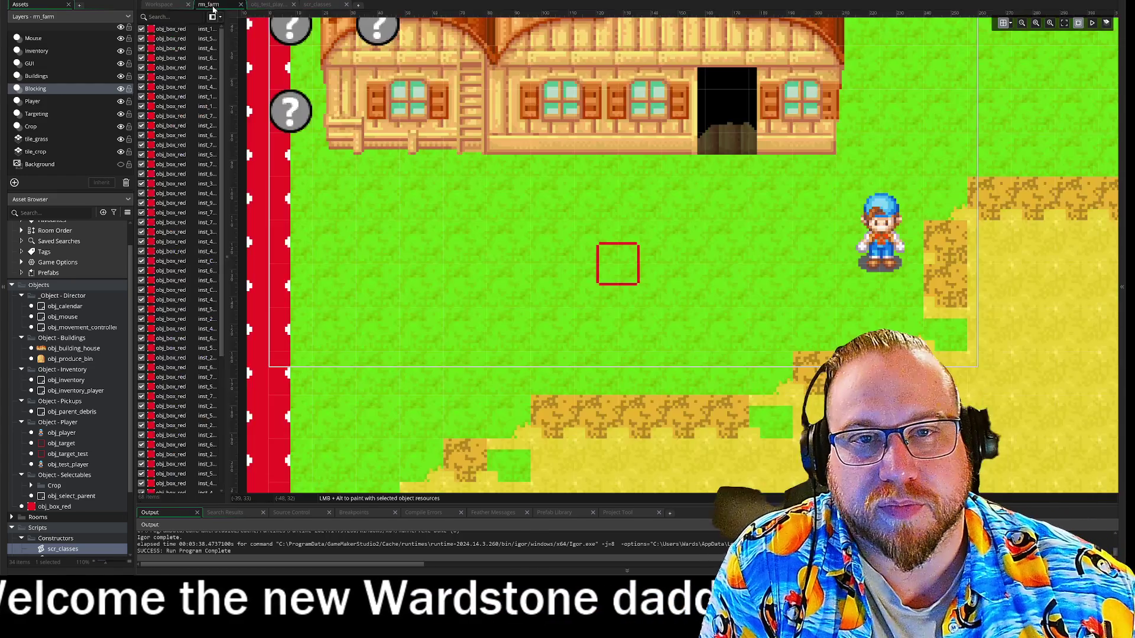
click(274, 6)
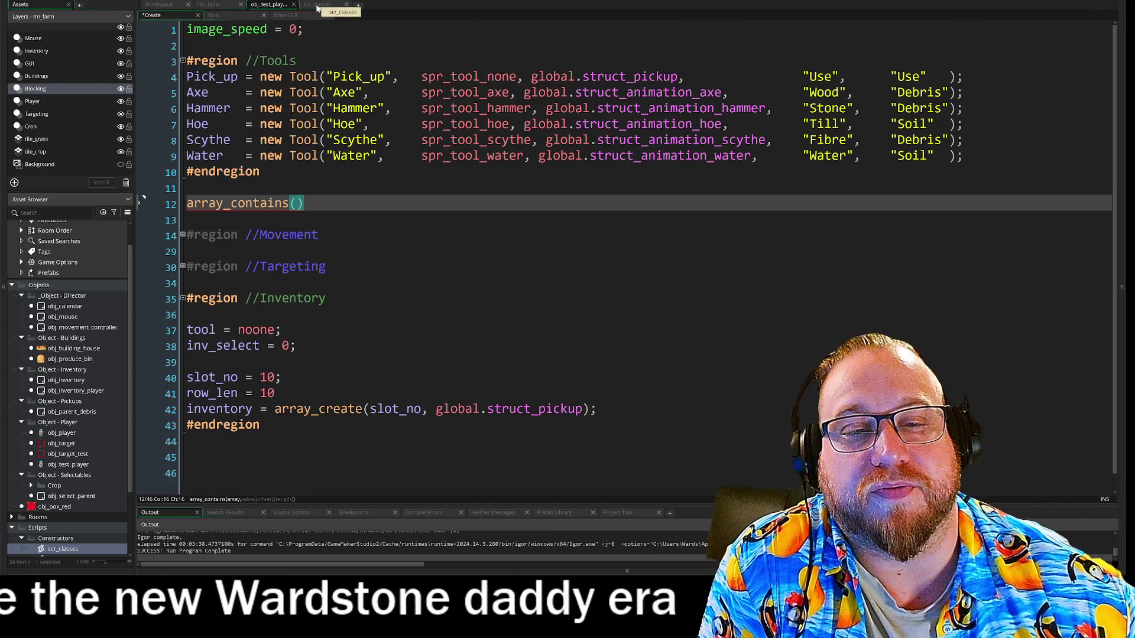
key(shift+Home)
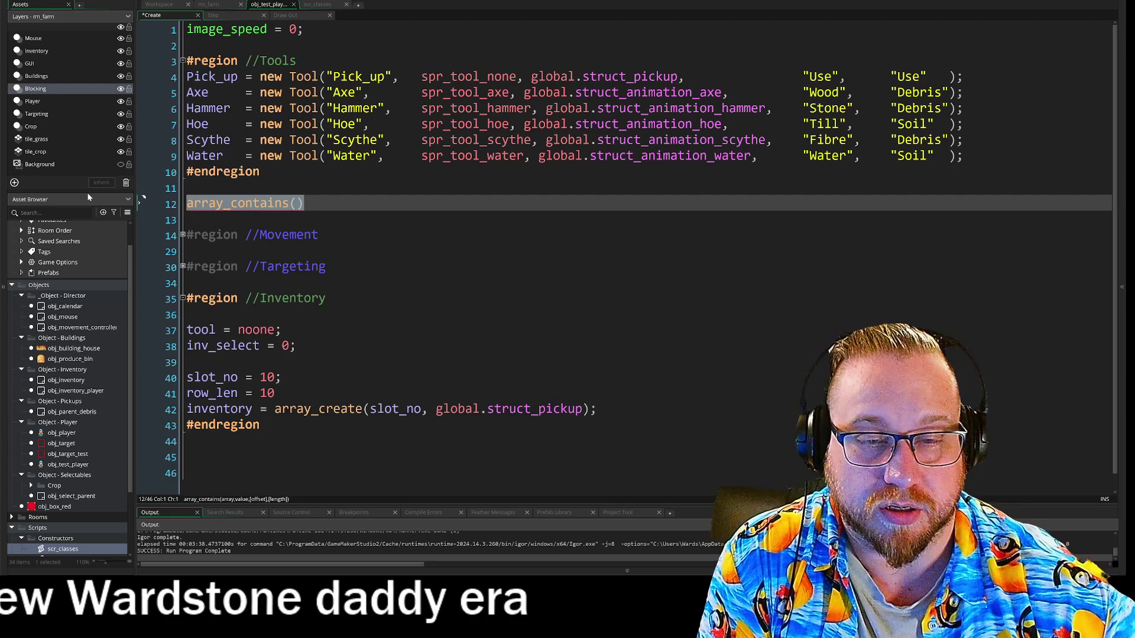
key(BackSpace)
key(BackSpace)
click(317, 5)
text(if _pick_up)
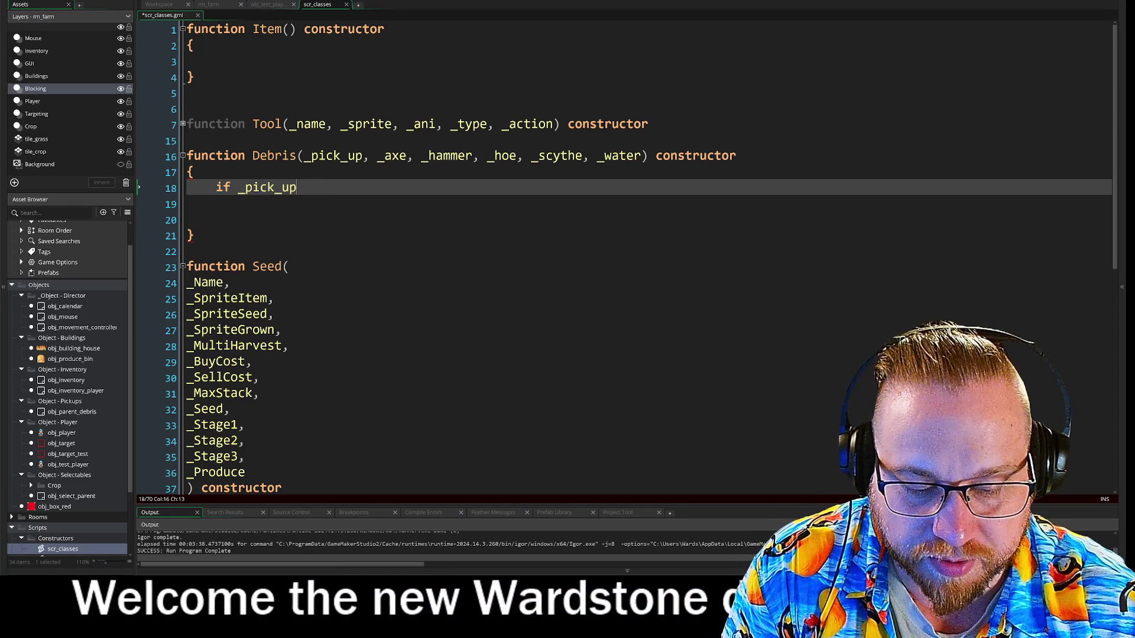
Step: Extend Debris's line 18 to 'if _pick_up { return' and look up return in the manual
text({)
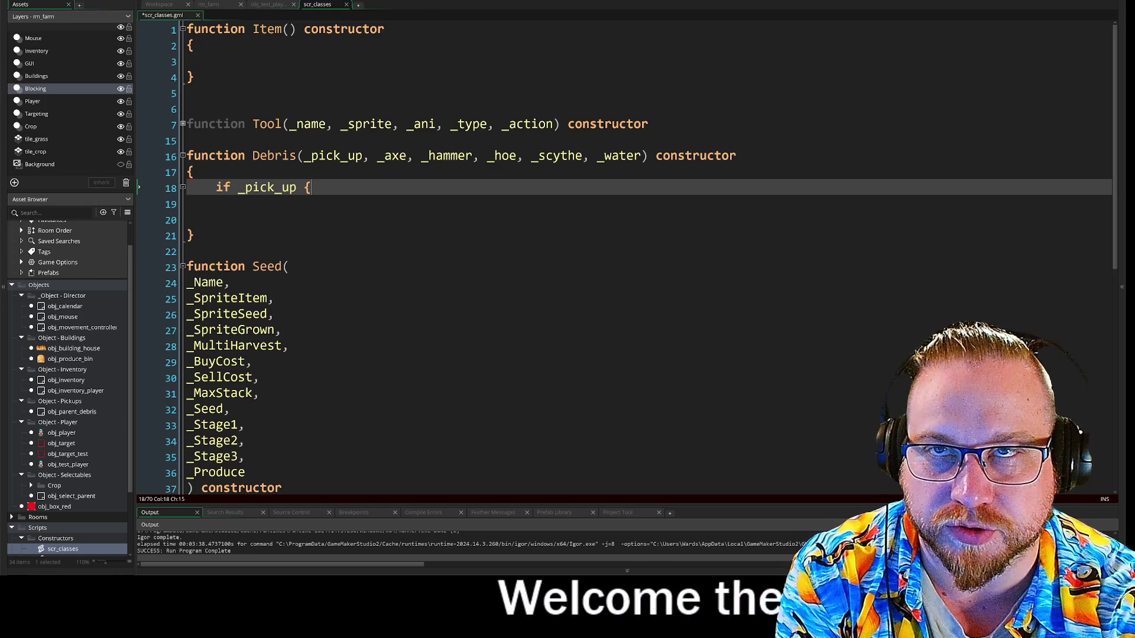
text(return)
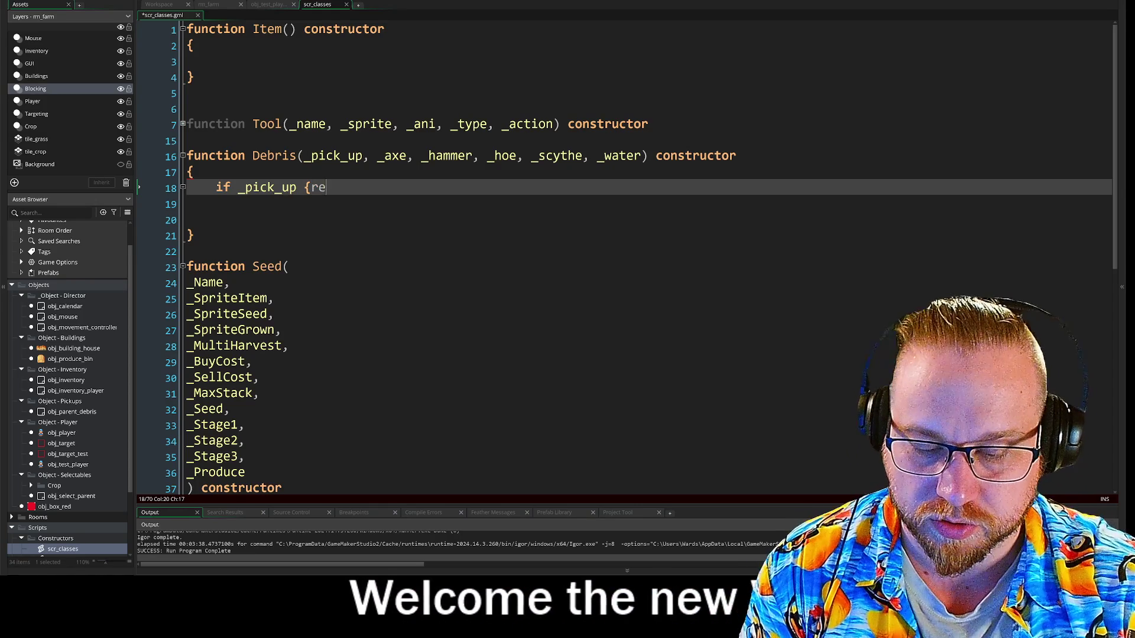
click(309, 187)
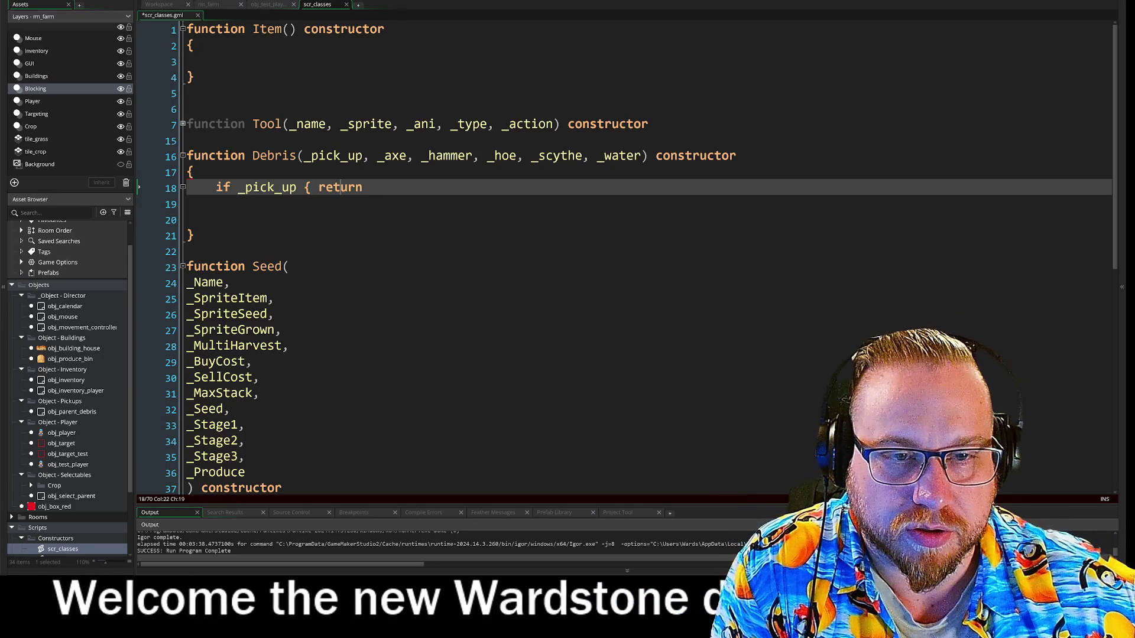
key(Return)
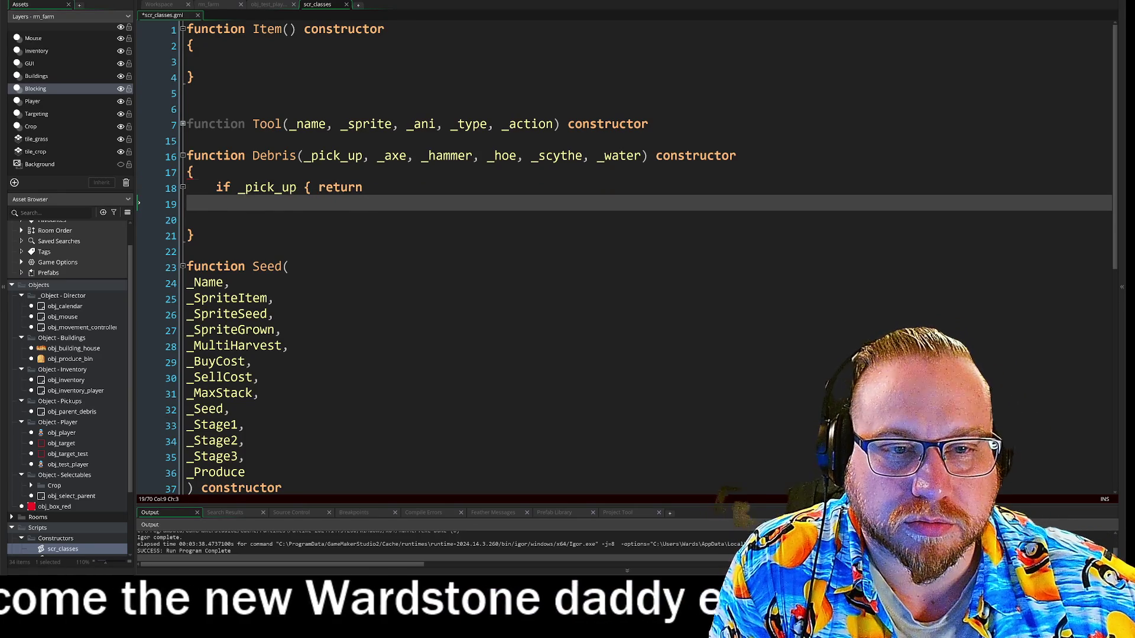
click(340, 187)
key(F1)
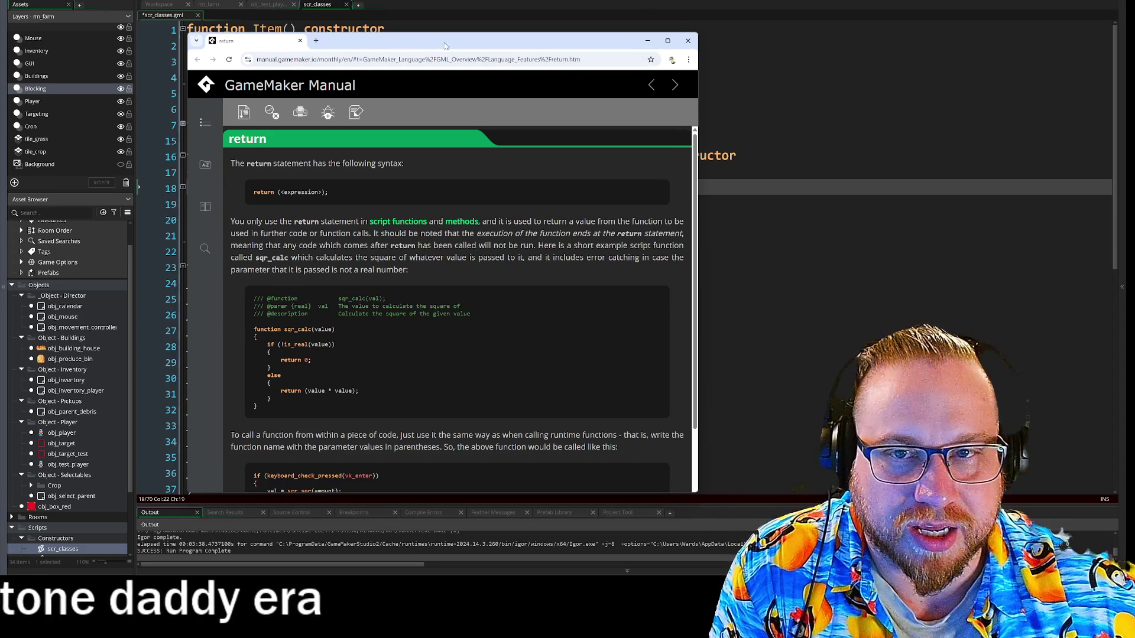
Step: Move and enlarge the manual window, read the return page, then close it
drag(448, 45, 322, 3)
drag(569, 450, 750, 504)
click(220, 289)
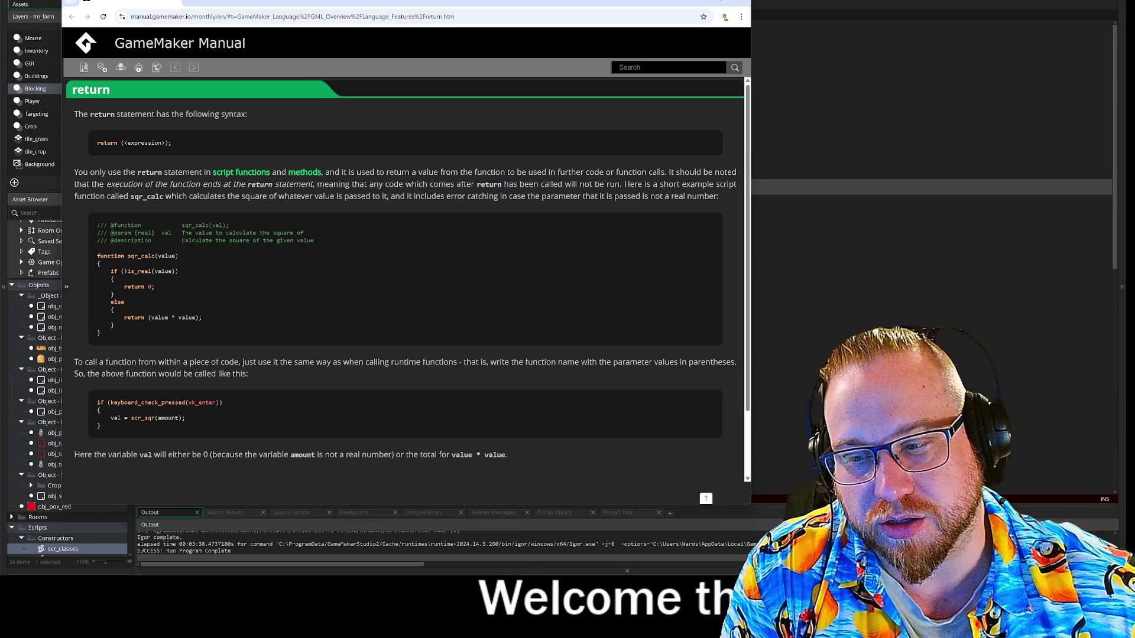
click(740, 4)
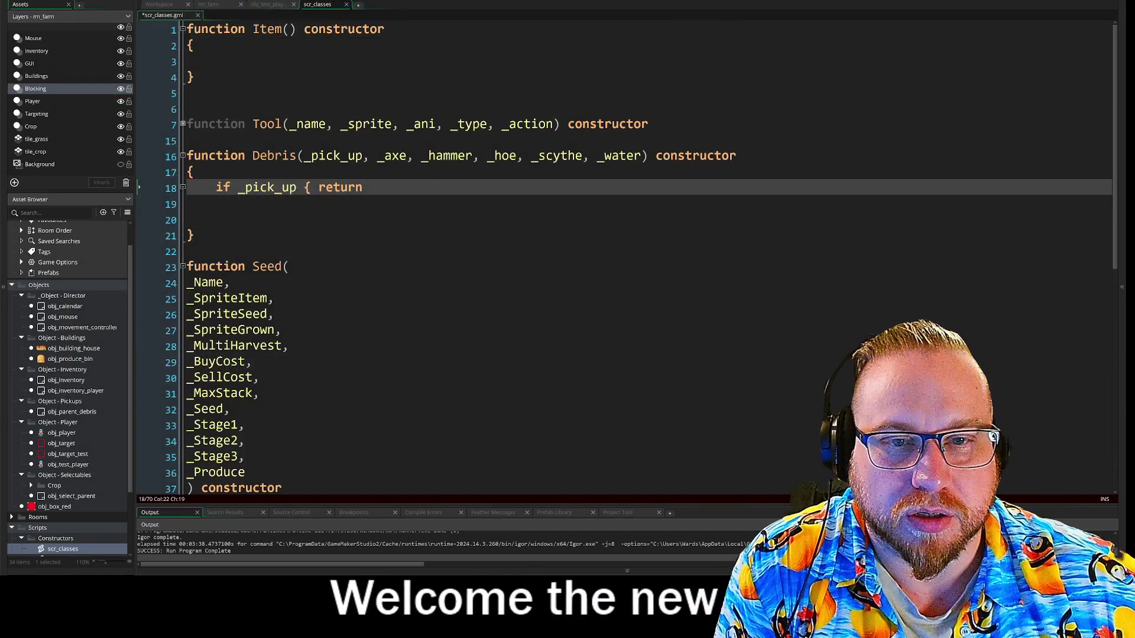
Step: Declare 'var _array =' at the top of Debris and trim the if _pick_up line
key(Return)
text(var )
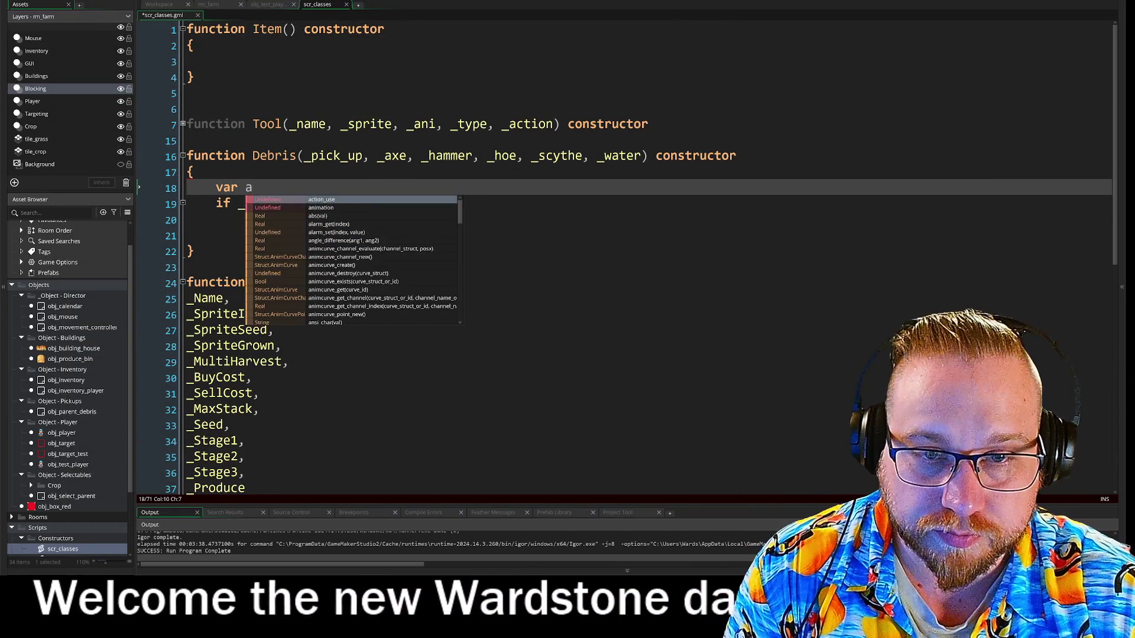
text(_)
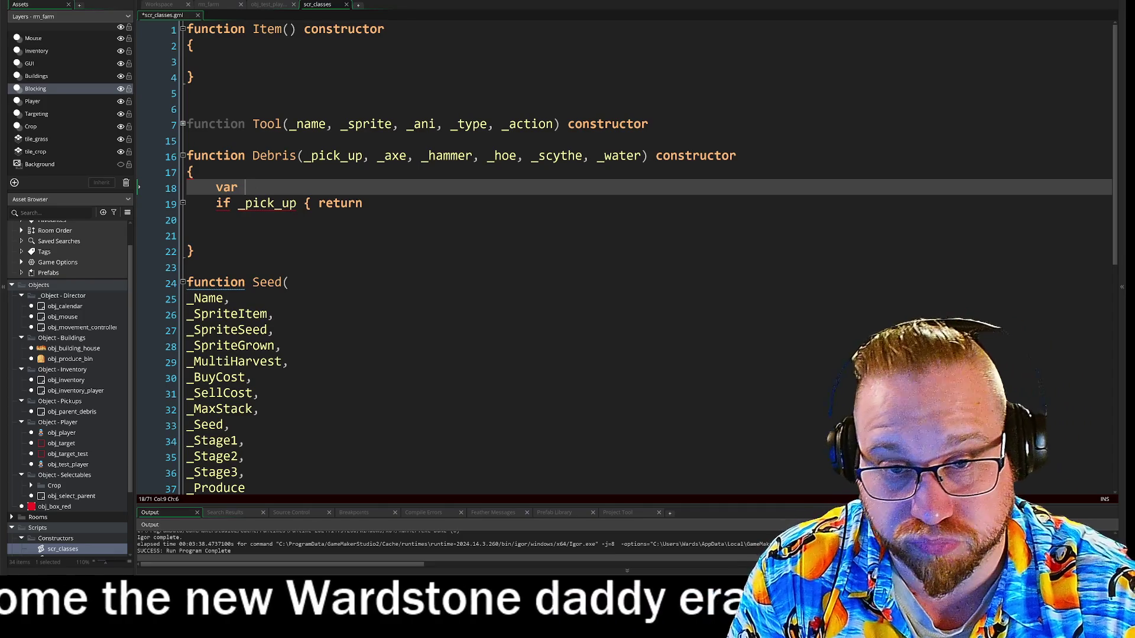
text(array )
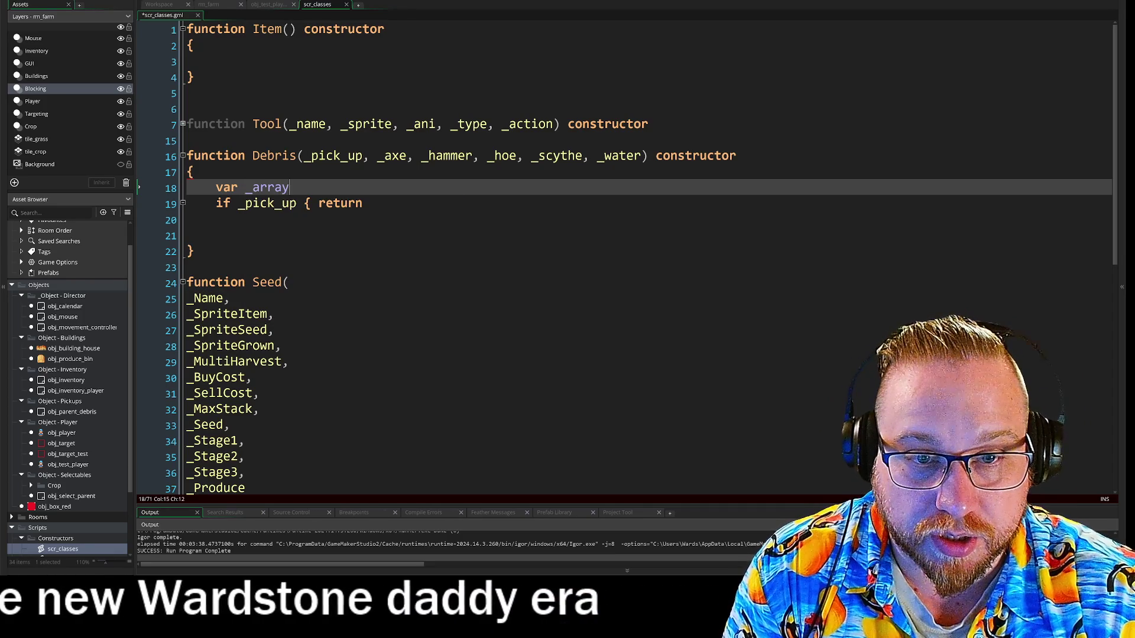
text(= [)
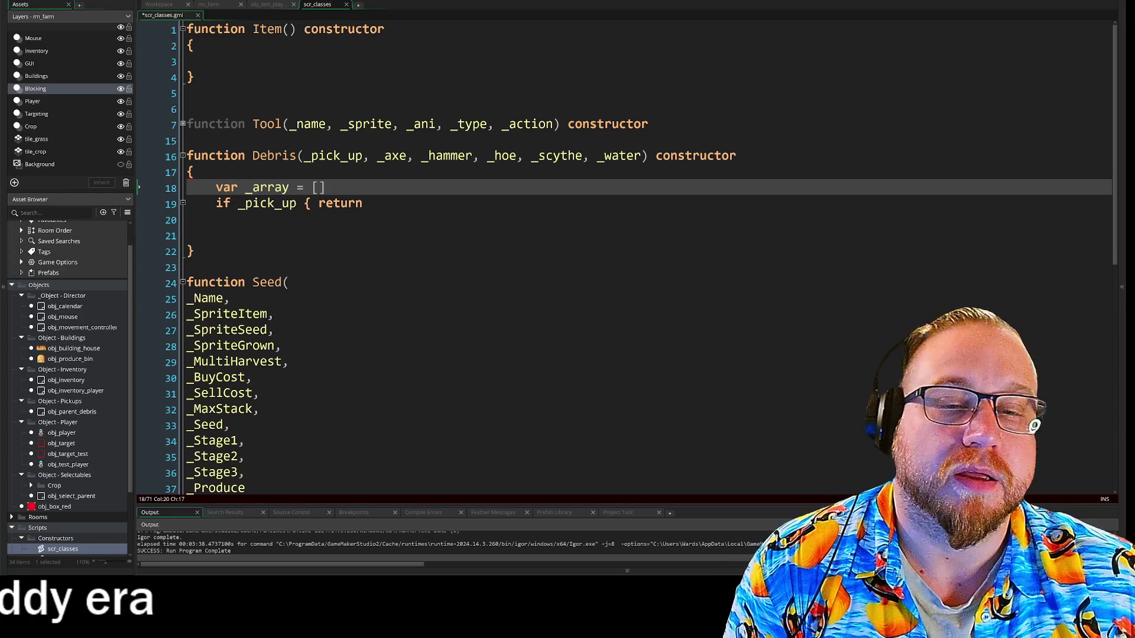
click(370, 203)
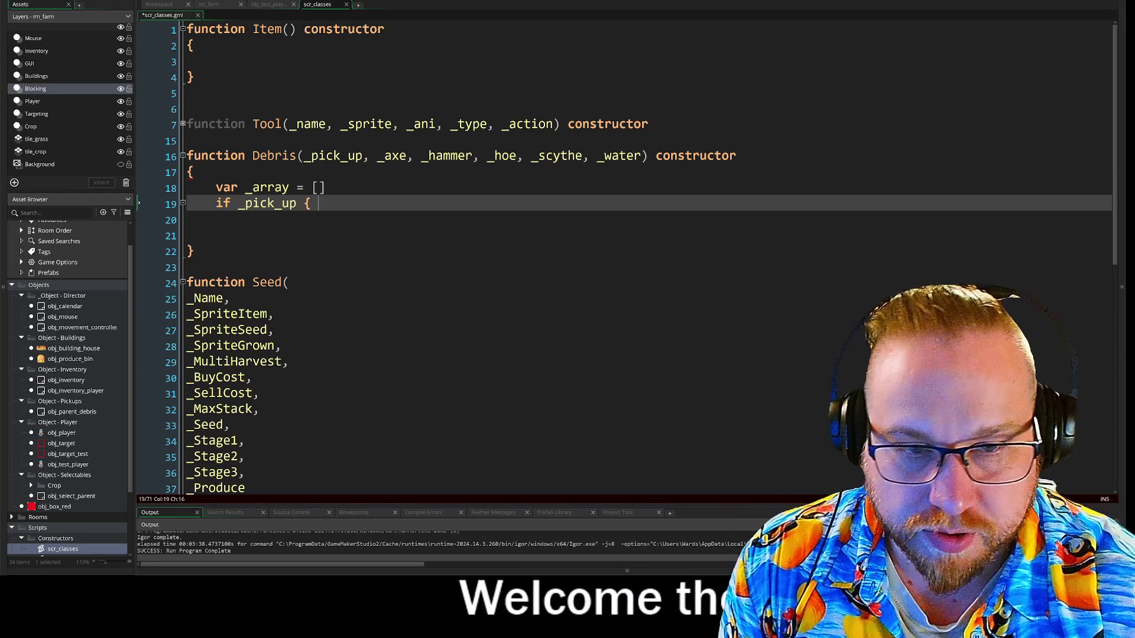
key(BackSpace)
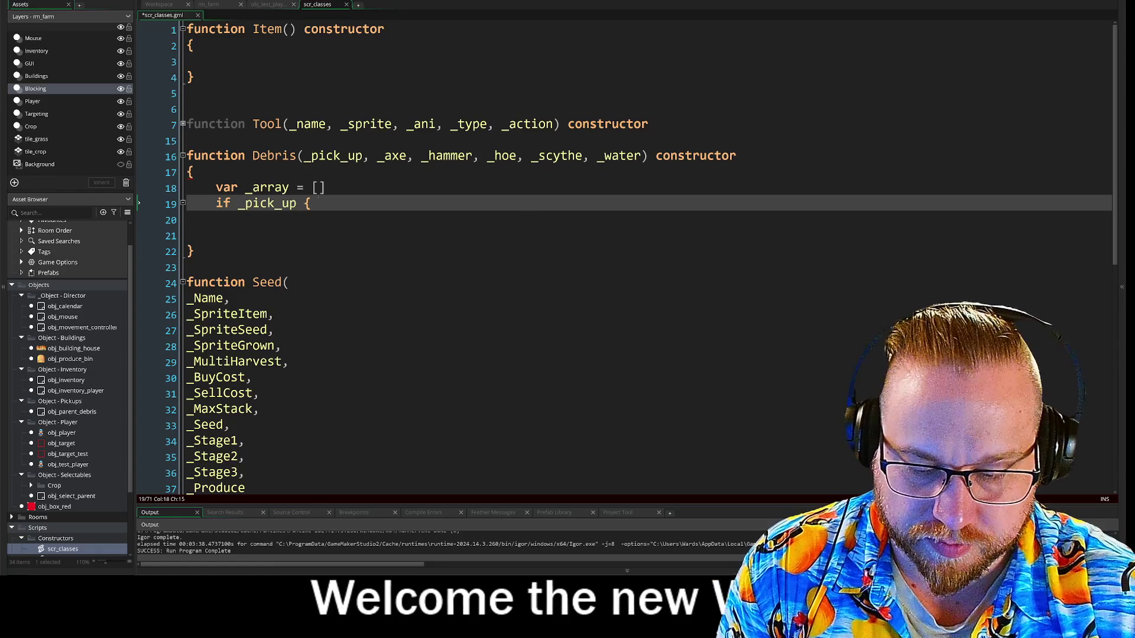
Step: Write 'array_push(_array, "")' after the if _pick_up brace
text(array_a)
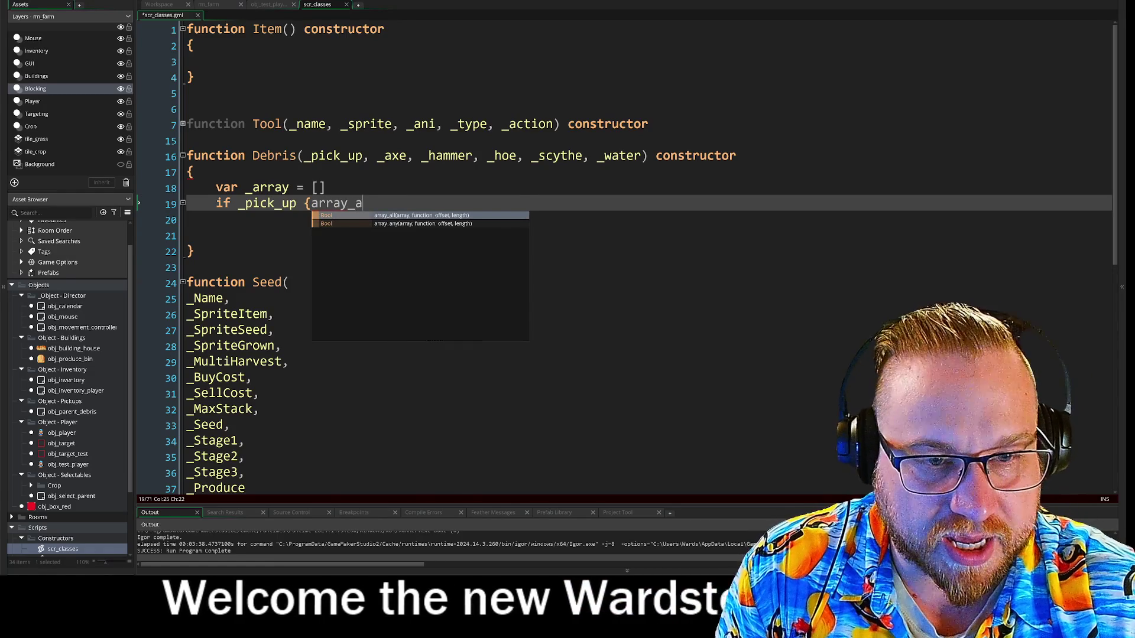
text(dd)
key(BackSpace)
key(BackSpace)
key(BackSpace)
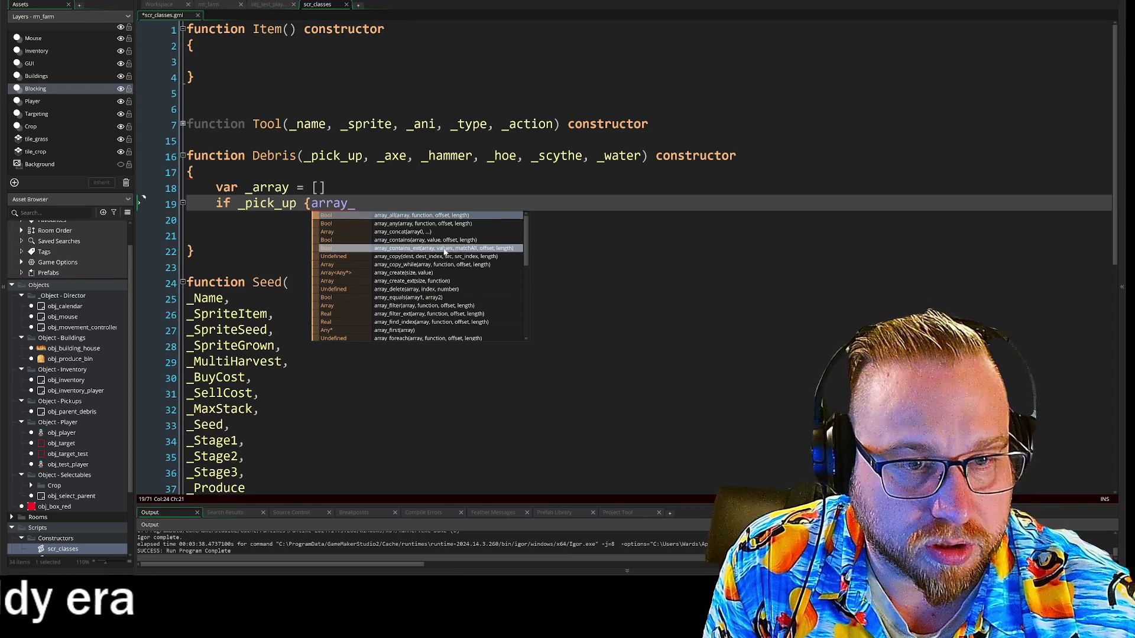
scroll(445, 257, down, 2)
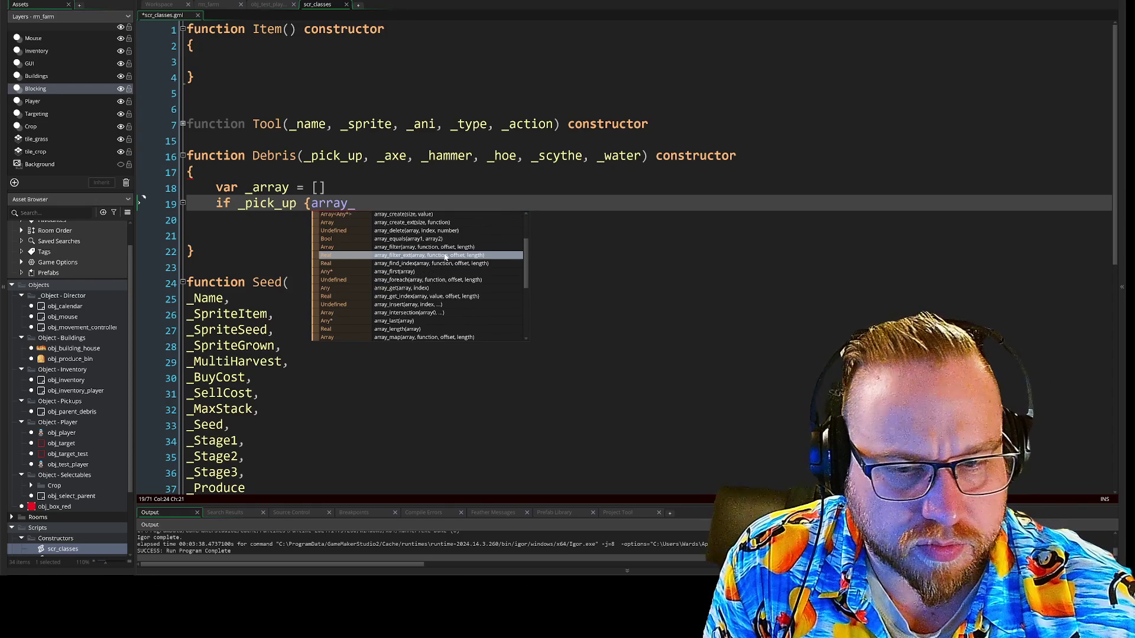
scroll(445, 256, up, 2)
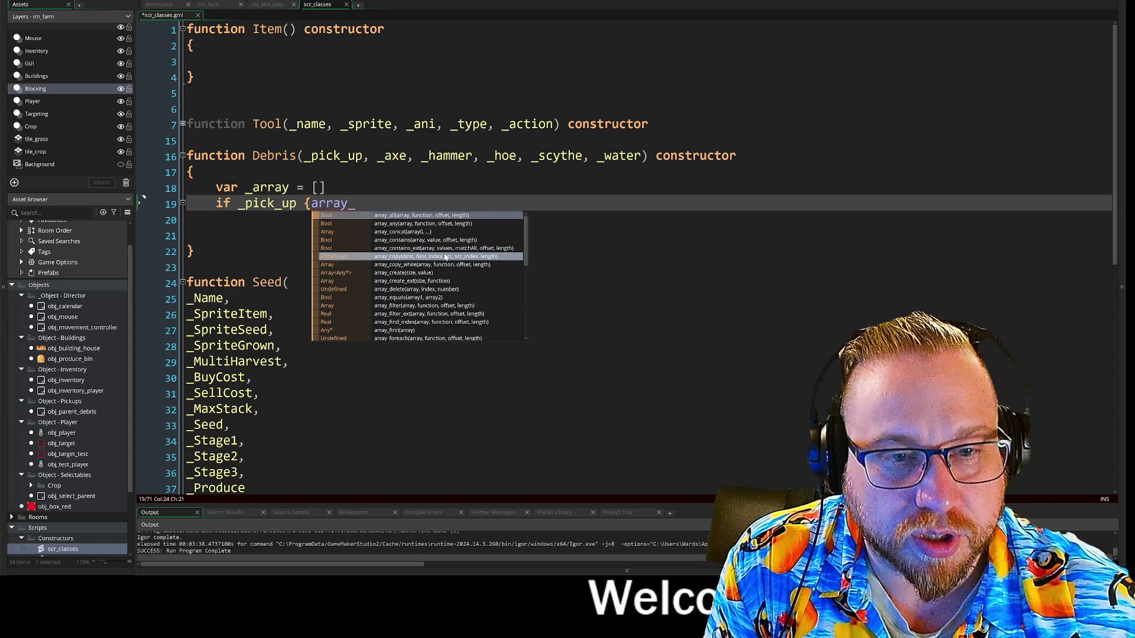
key(Escape)
text(pus)
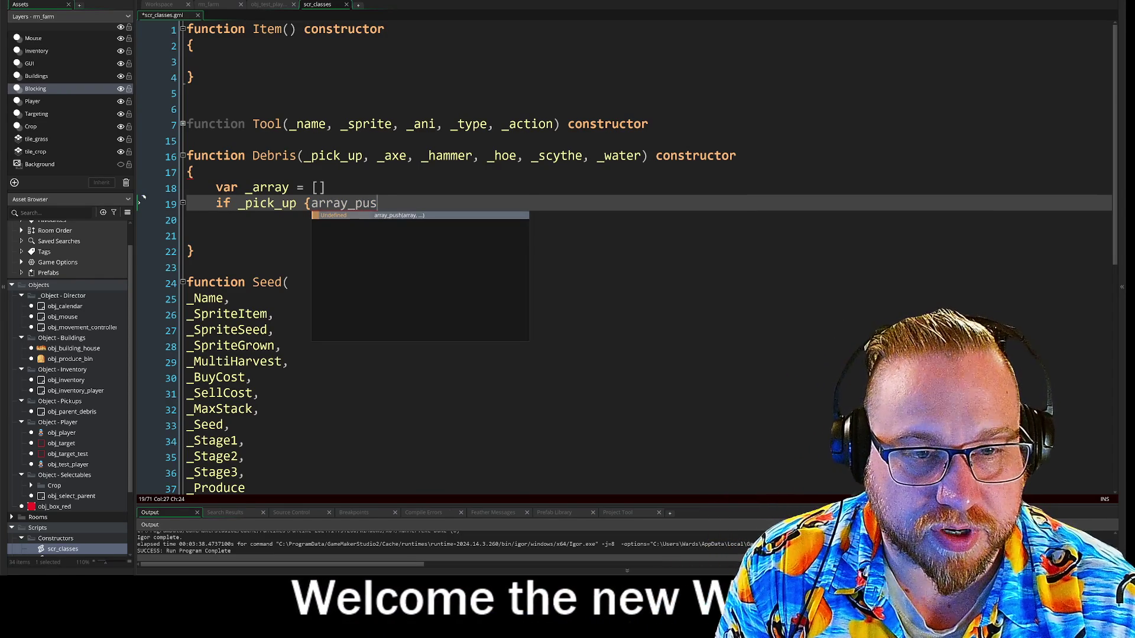
text(hh()
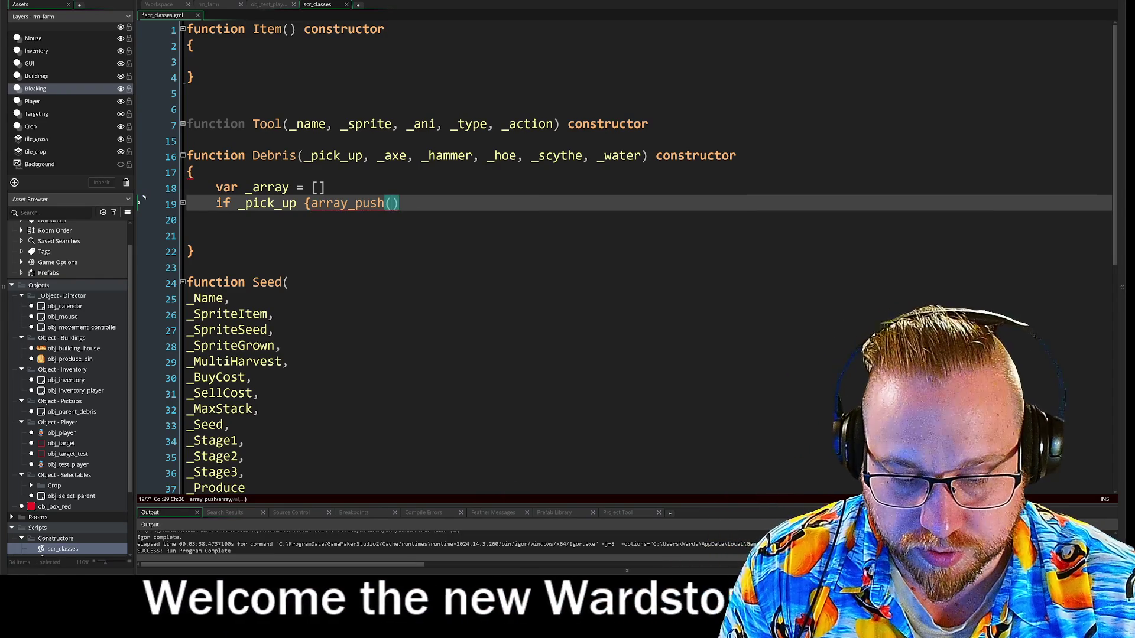
text(_arry)
key(BackSpace)
text(ay)
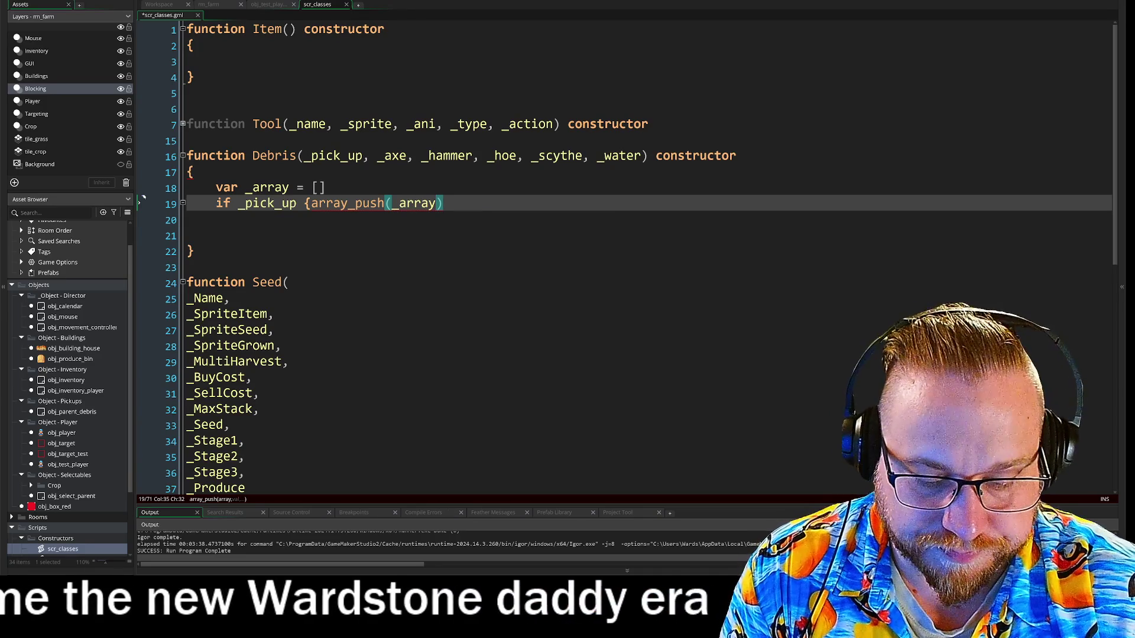
text(, )
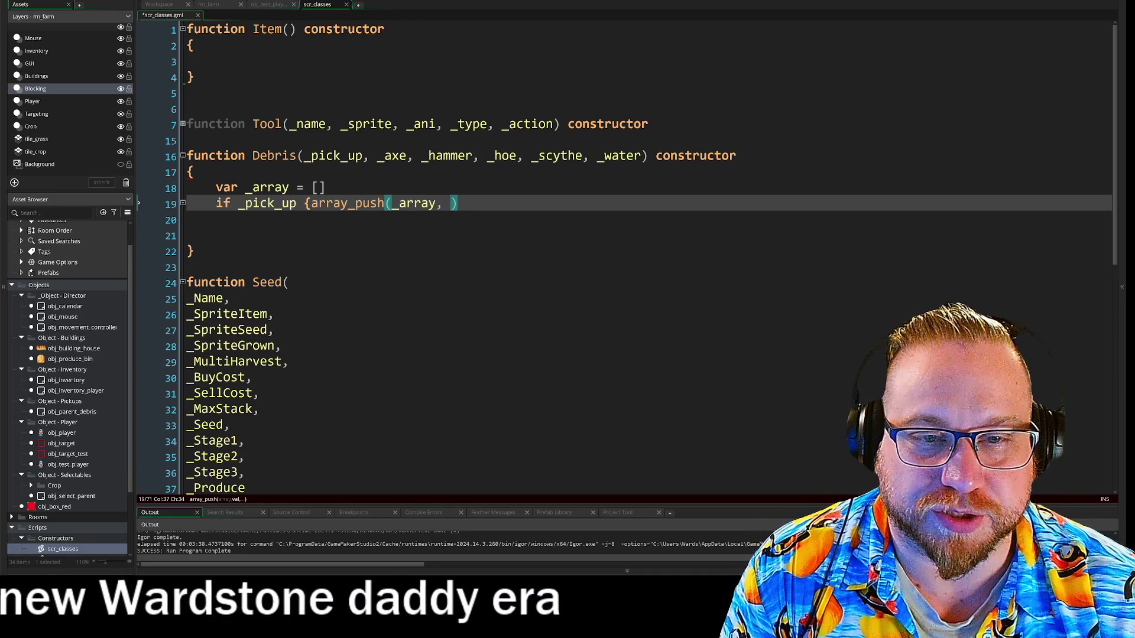
text(")
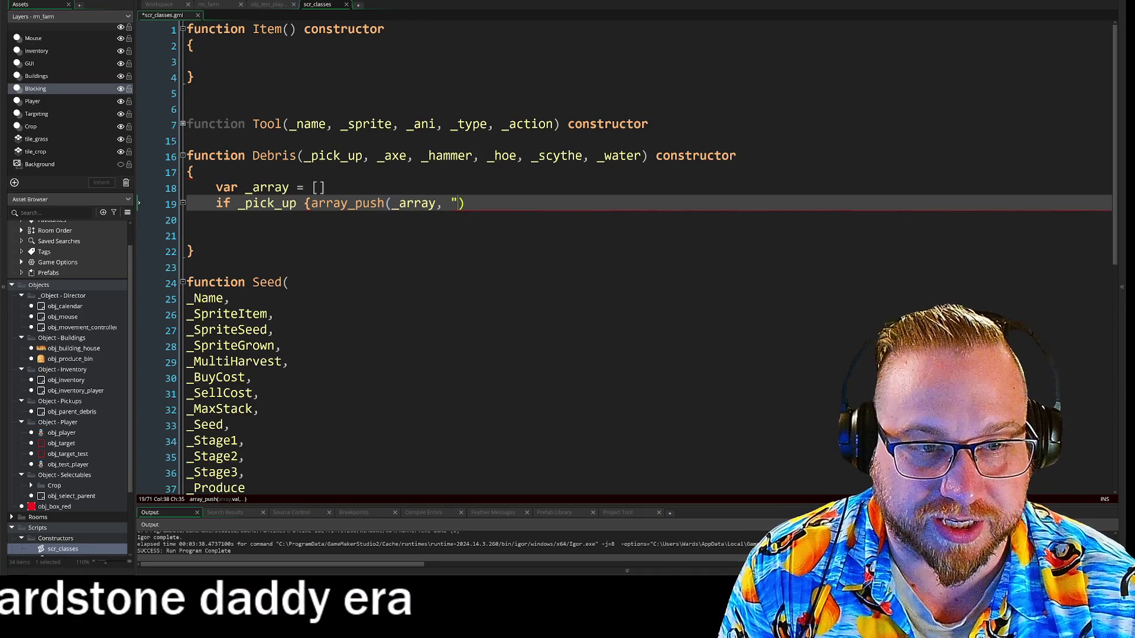
text(")
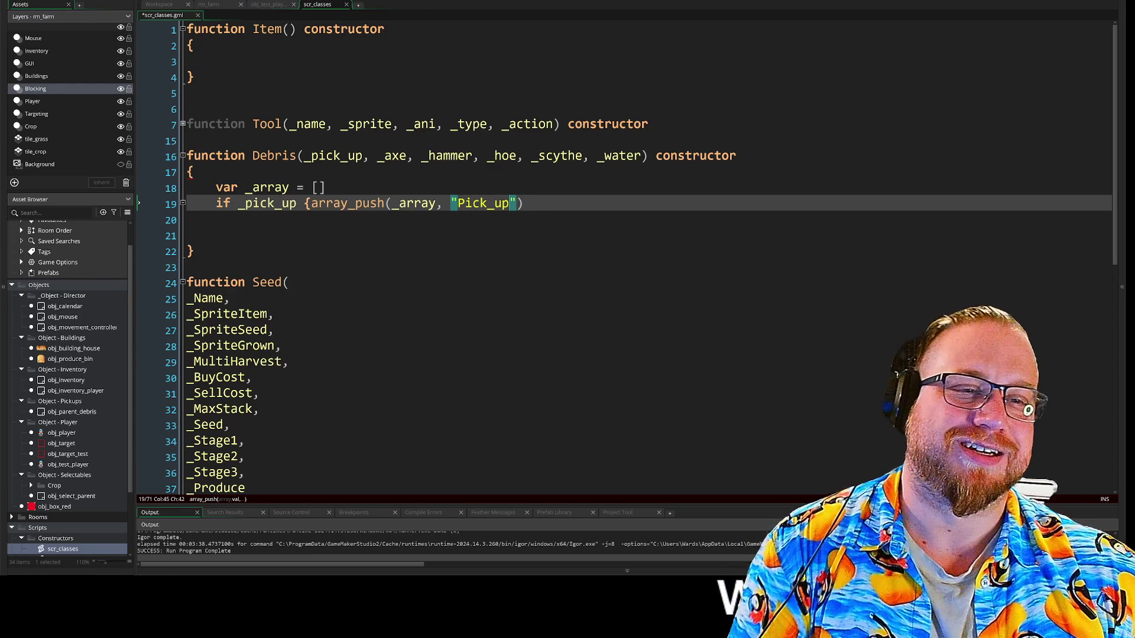
Step: End Debris with 'return _array' and start an if _axe check on line 20
click(217, 235)
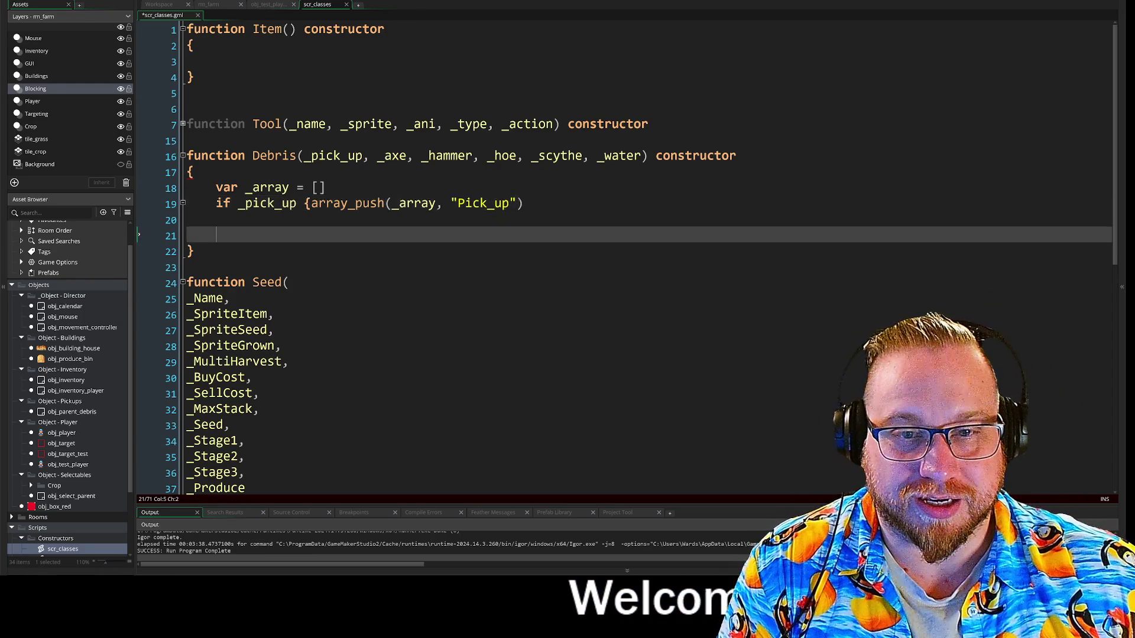
text(retur)
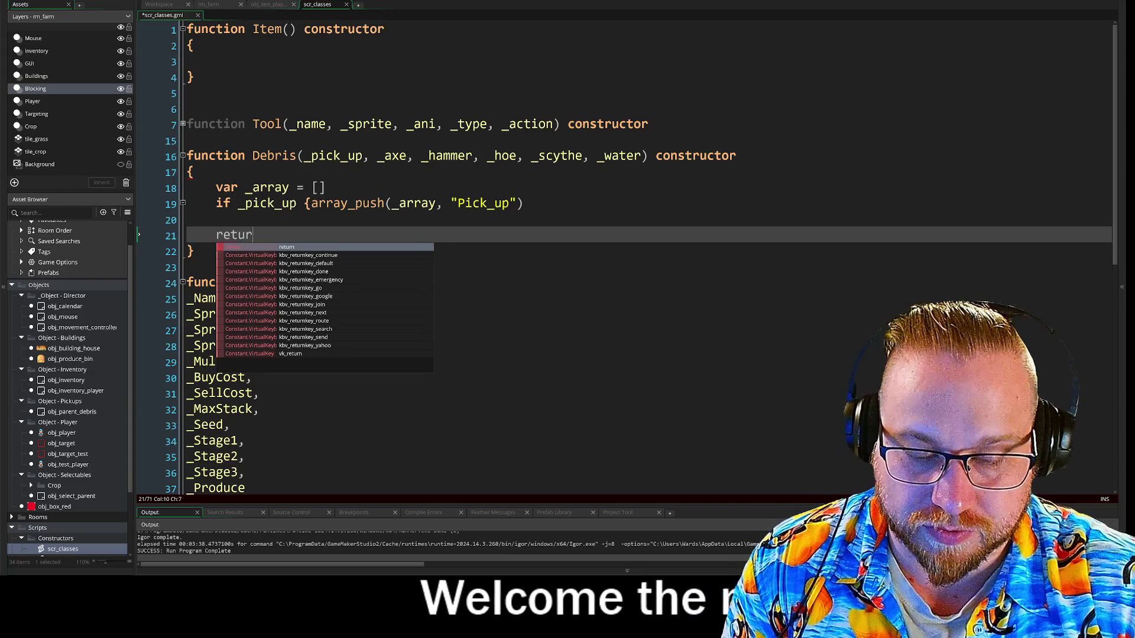
text(n _array)
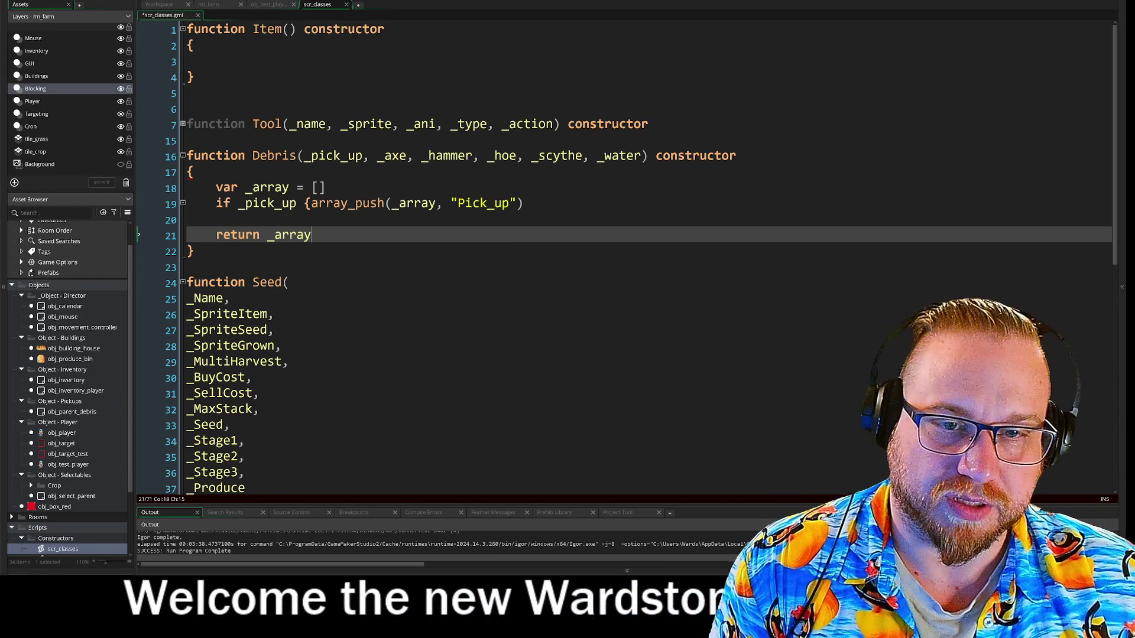
click(216, 220)
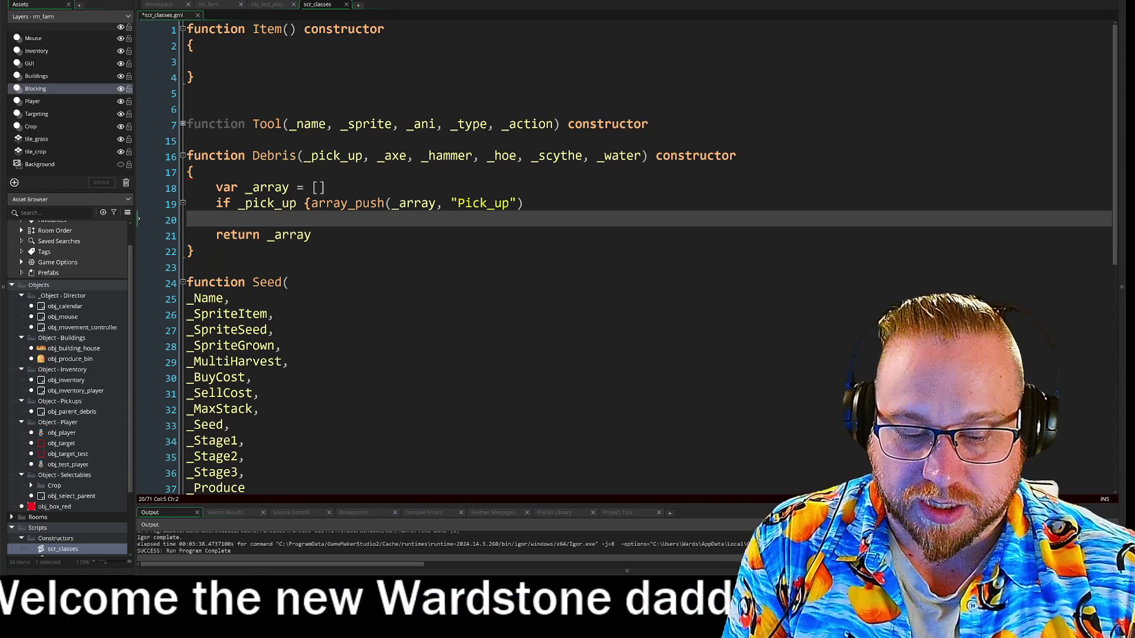
text(i f)
key(BackSpace)
key(BackSpace)
text(f)
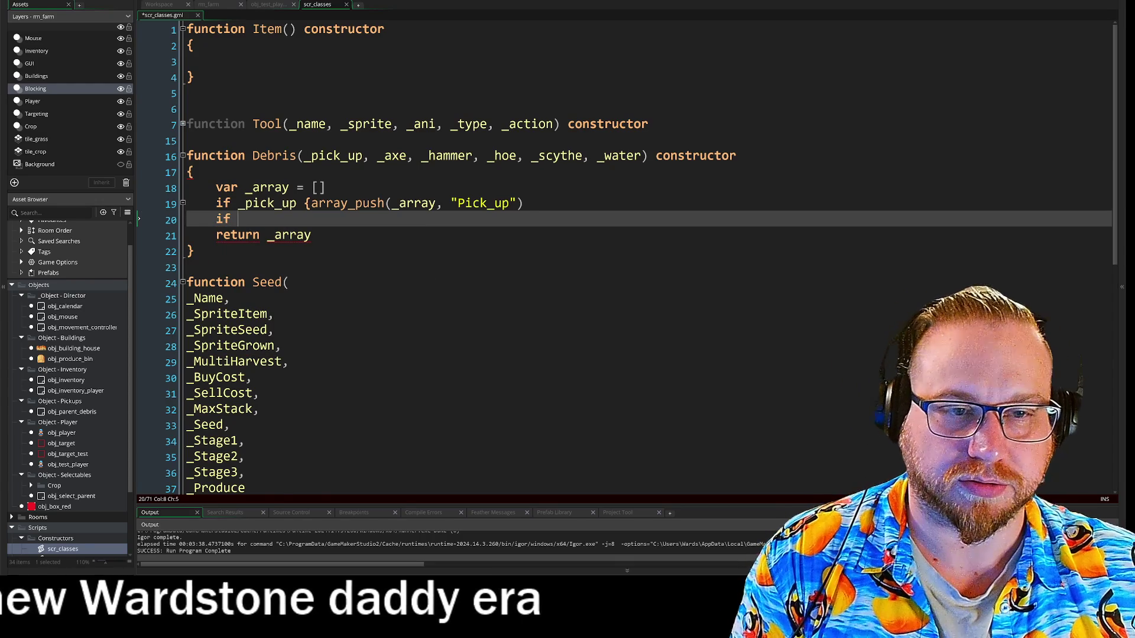
double_click(392, 155)
key(Down)
key(Down)
key(Down)
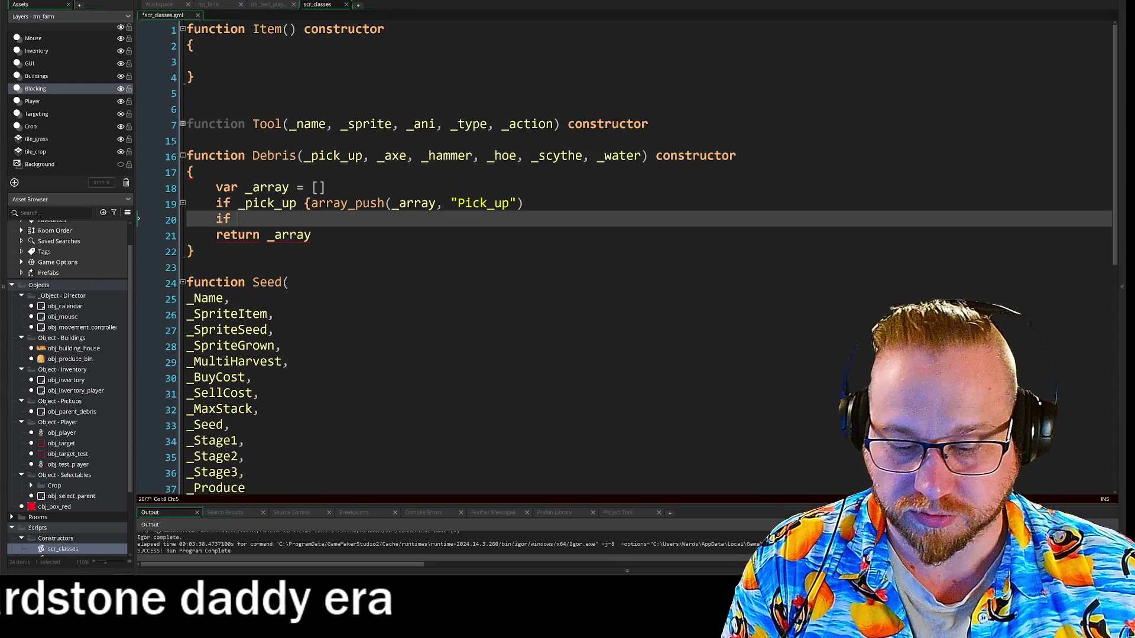
text(_axe)
Step: Add further if lines below for the remaining tool checks
key(Return)
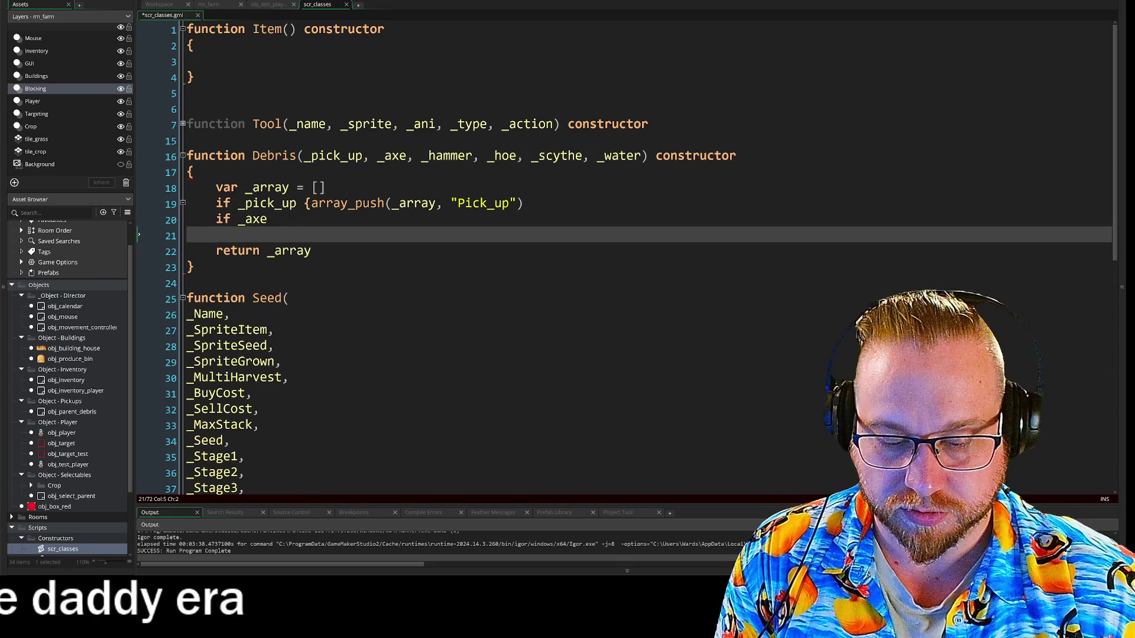
text(if)
key(Return)
text(if)
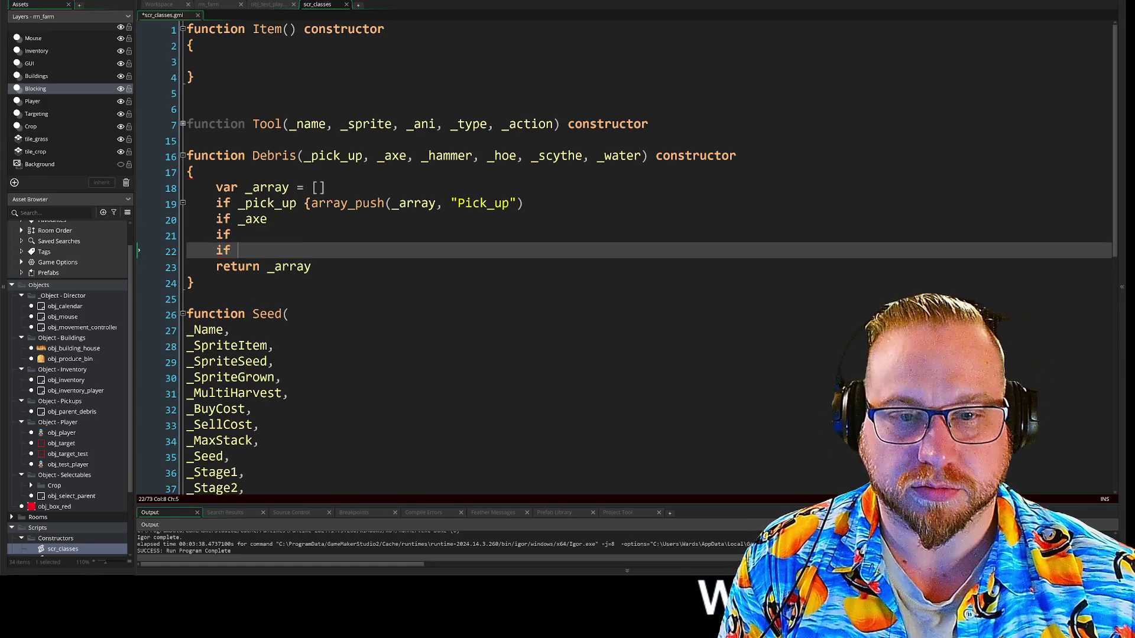
key(Return)
text(f)
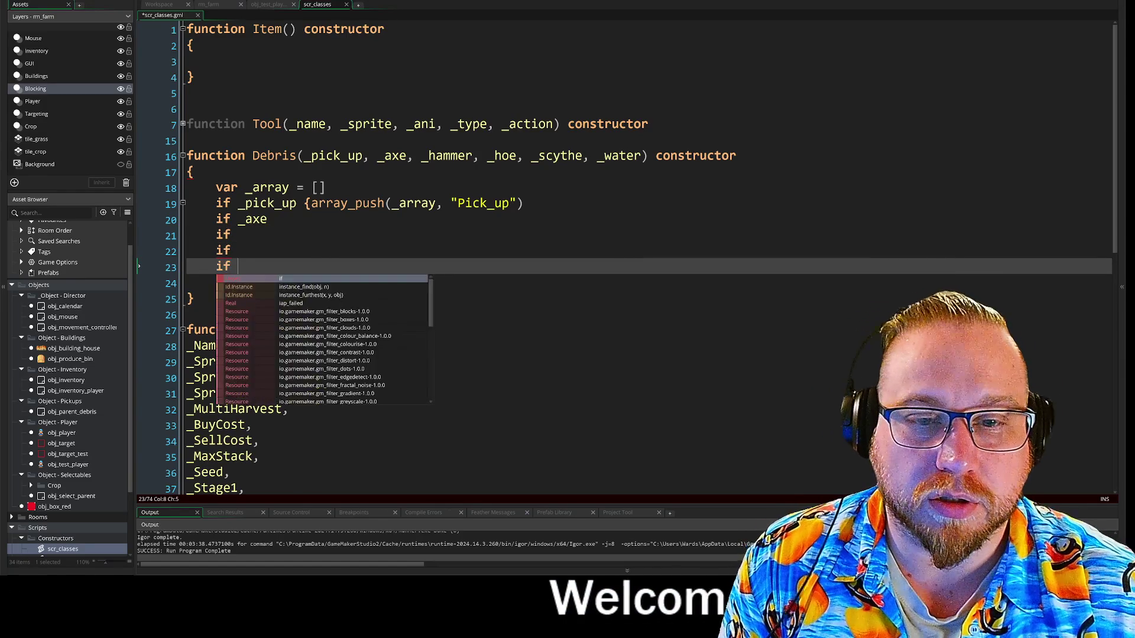
key(Return)
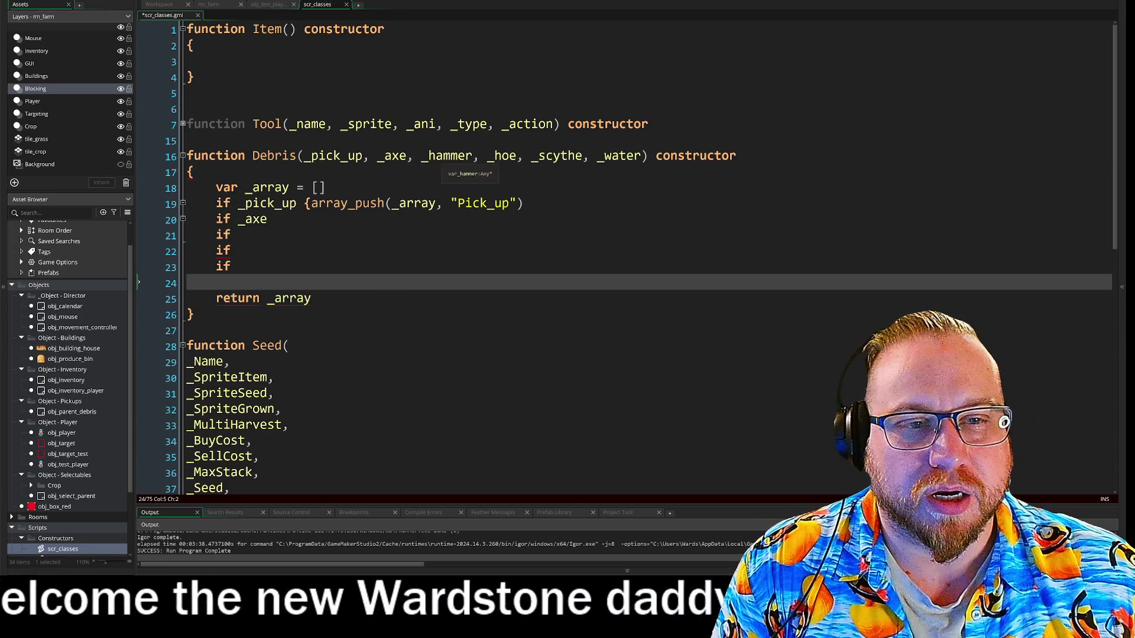
Step: Copy the _hammer and _hoe parameter names into the if lines 21 and 22
double_click(447, 156)
key(ctrl+c)
click(231, 235)
key(ctrl+v)
double_click(502, 155)
key(ctrl+c)
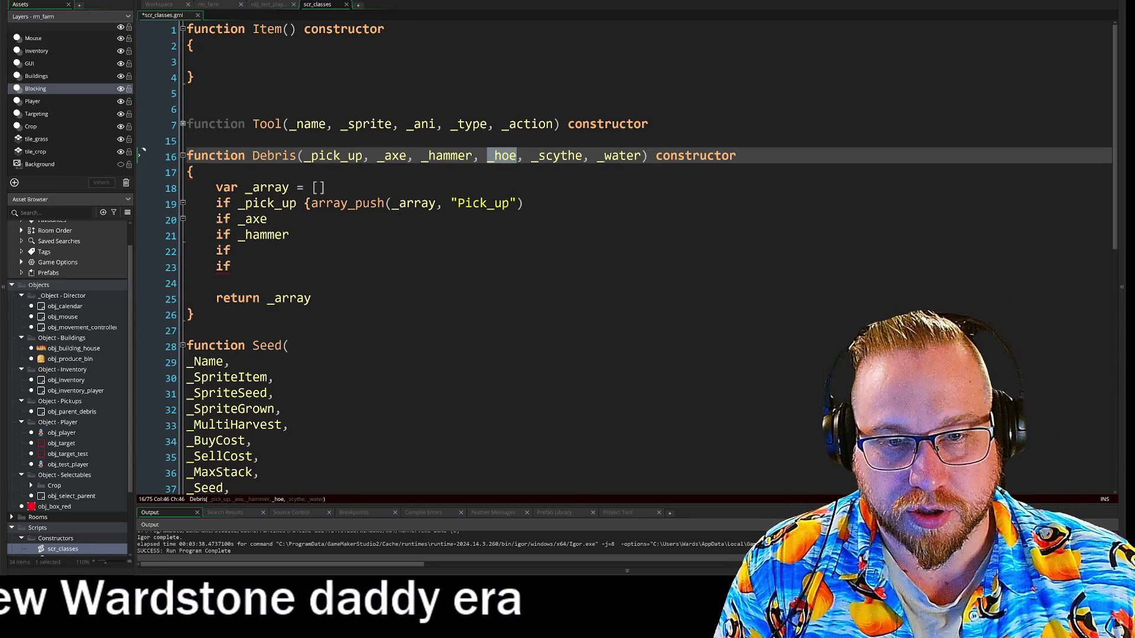
click(232, 251)
key(ctrl+v)
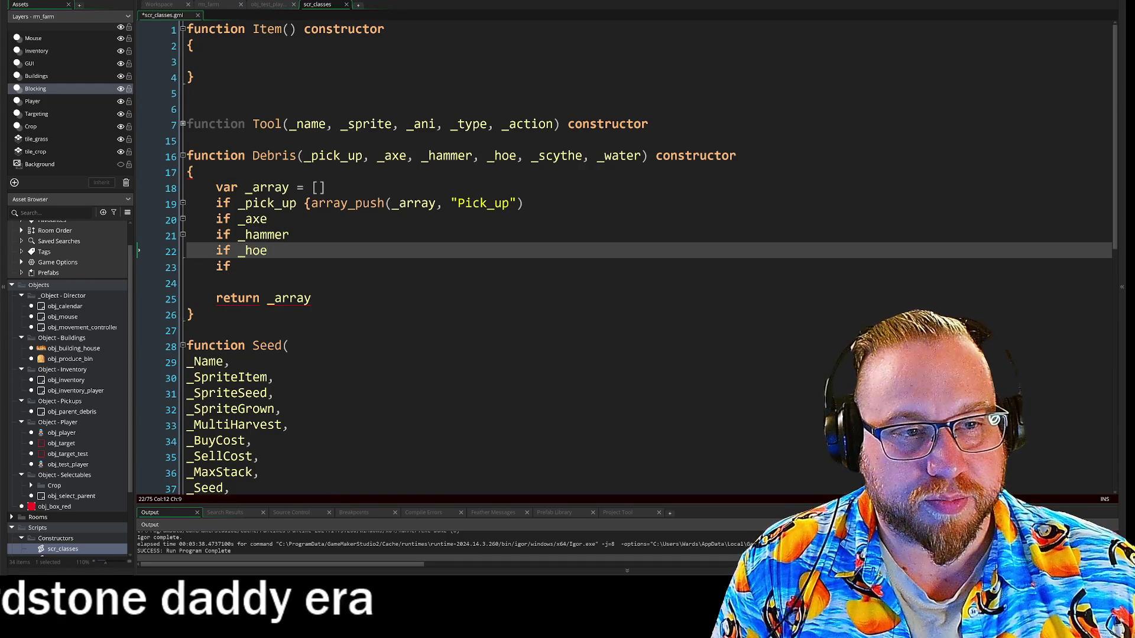
Step: Set up the _scythe and _water checks, inserting the last if line
double_click(559, 155)
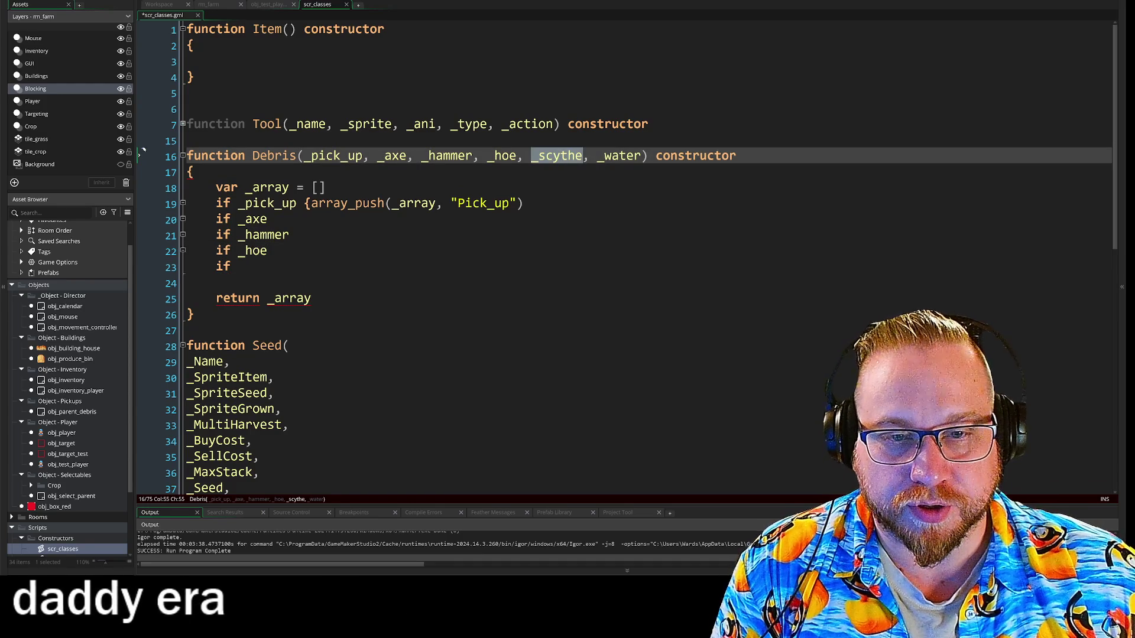
click(238, 266)
double_click(621, 155)
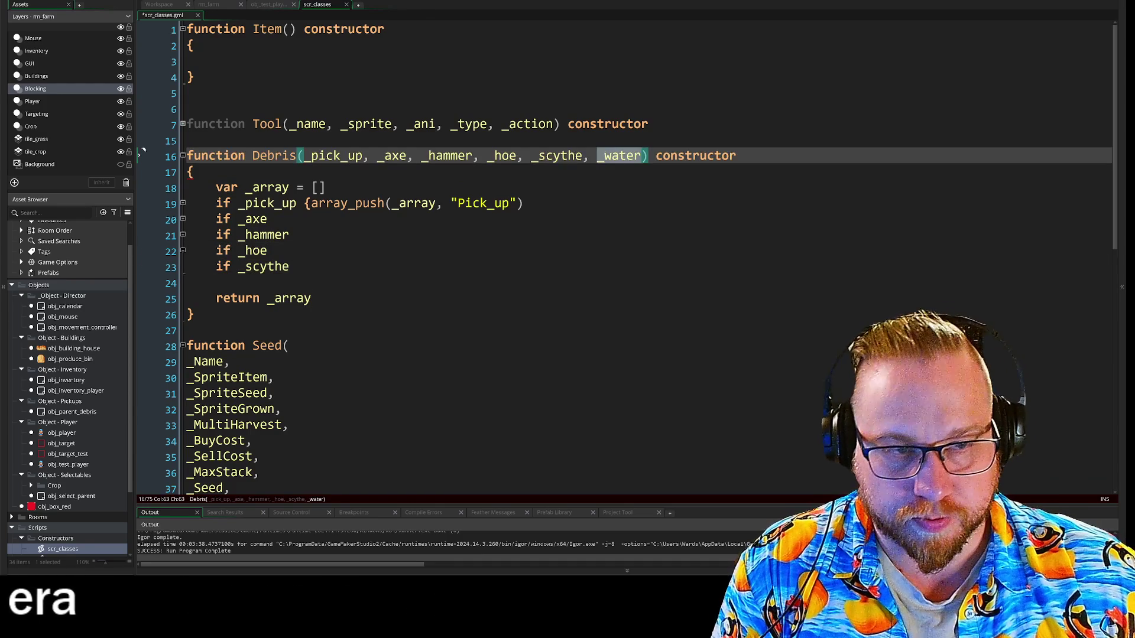
click(139, 282)
key(Return)
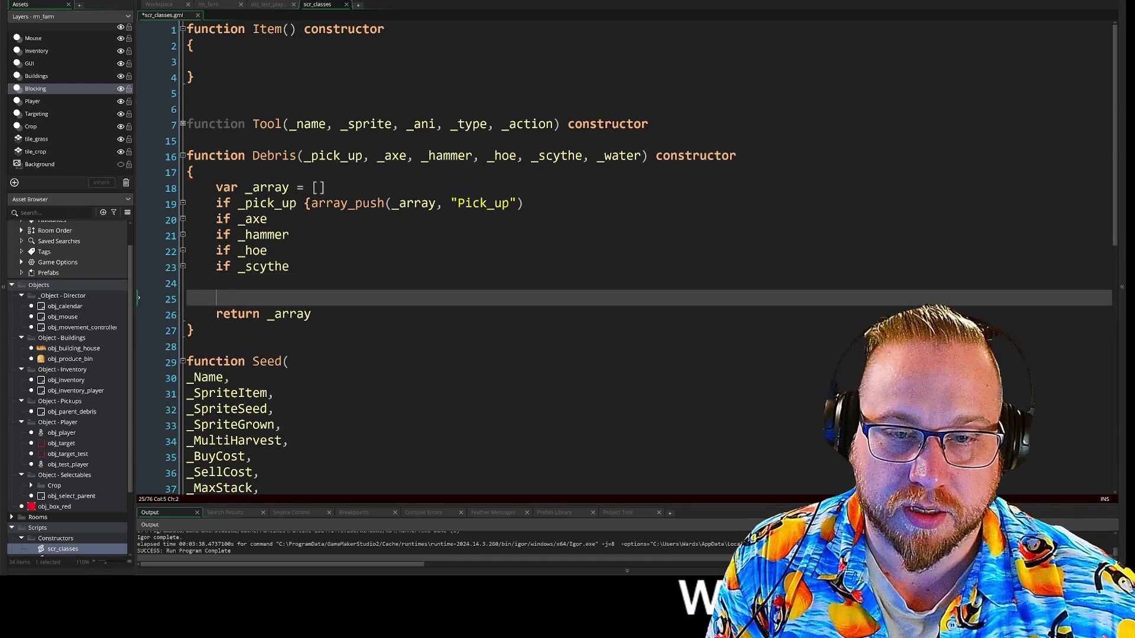
key(Up)
text(if)
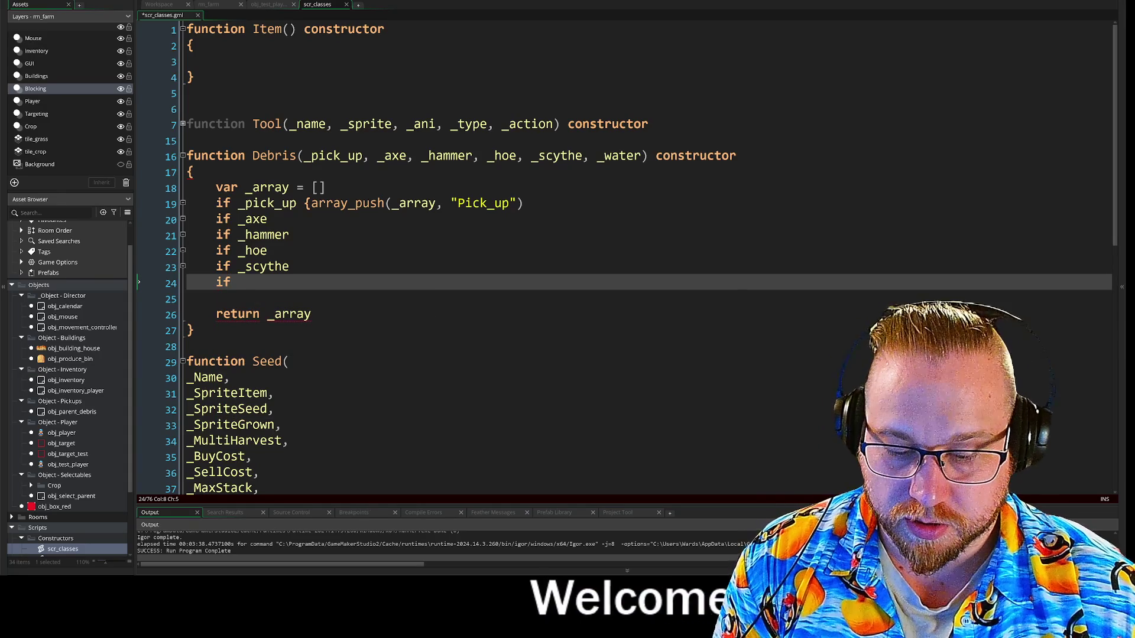
Step: Remove stray characters after 'if _axe' and move to the if _hammer line
click(267, 218)
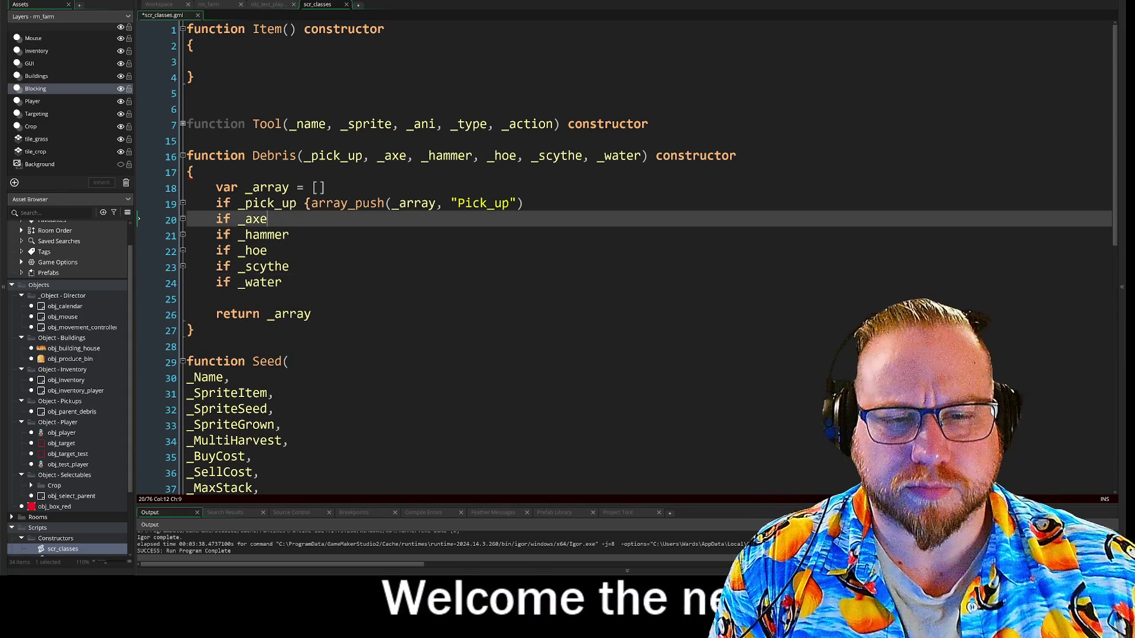
text(`)
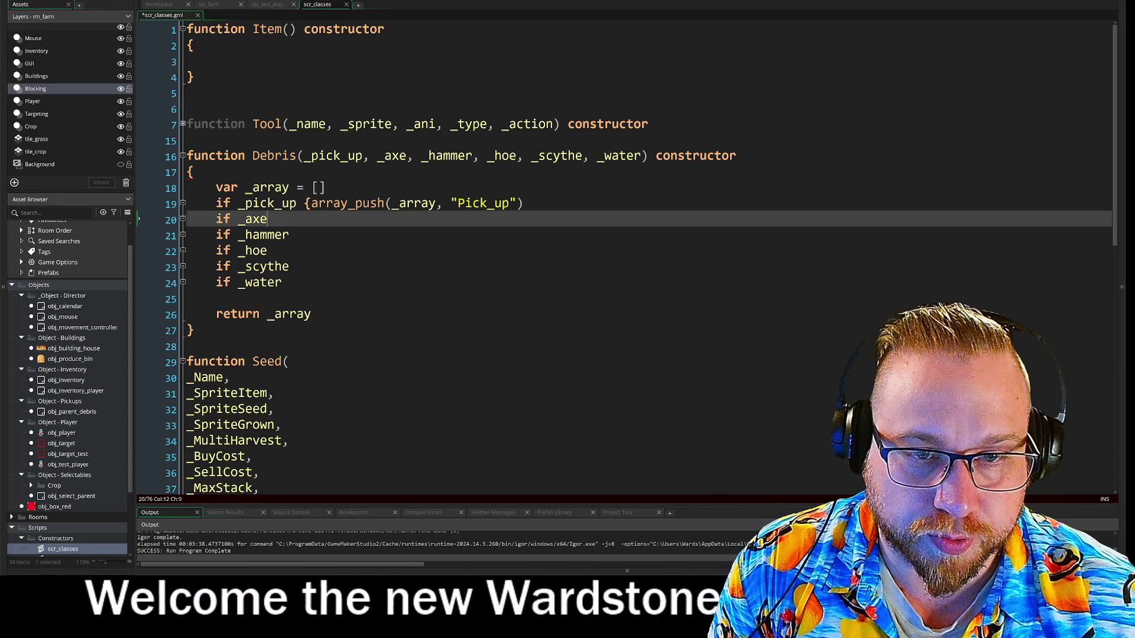
key(BackSpace)
key(BackSpace)
key(Down)
key(End)
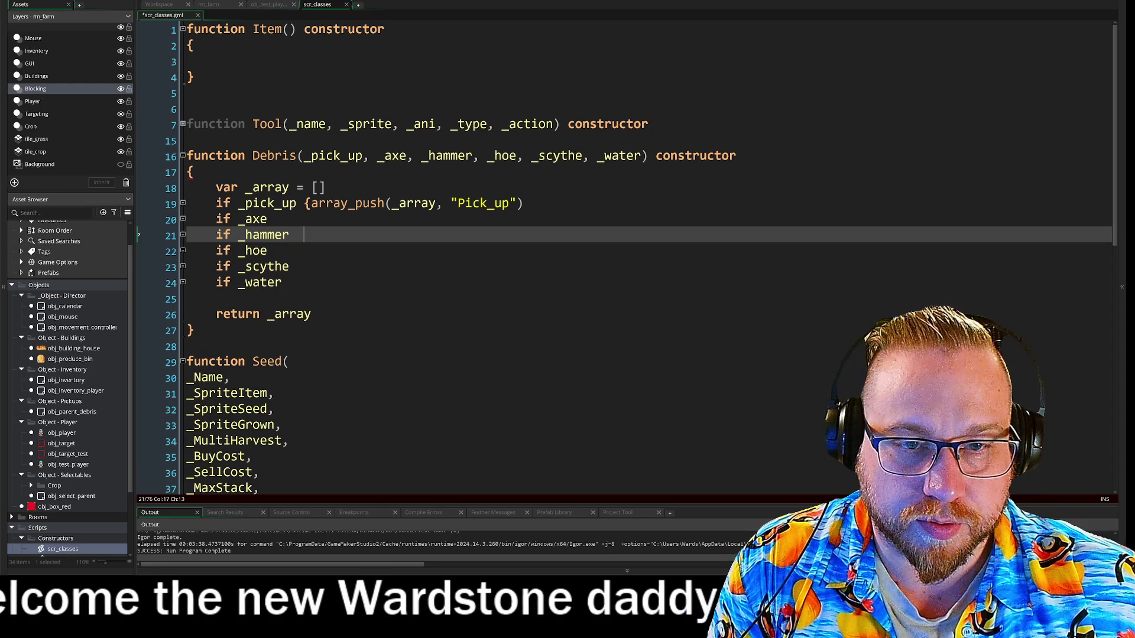
Step: Add an opening brace after the _axe, _hammer, _hoe, _scythe and _water conditions
key(Down)
key(Down)
key(Up)
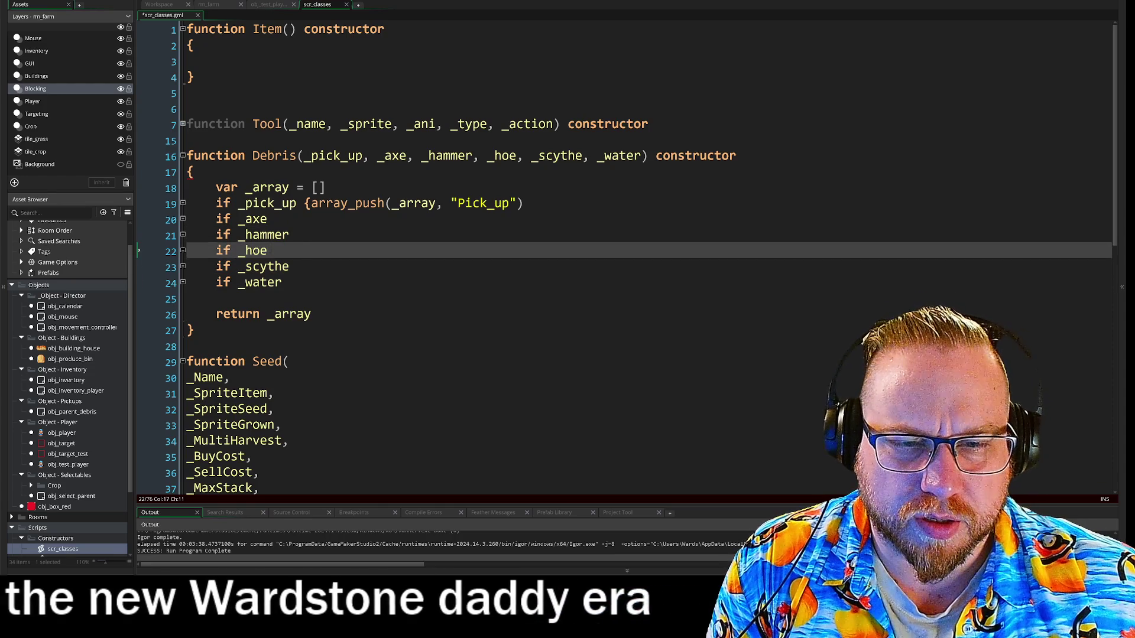
click(283, 282)
click(304, 219)
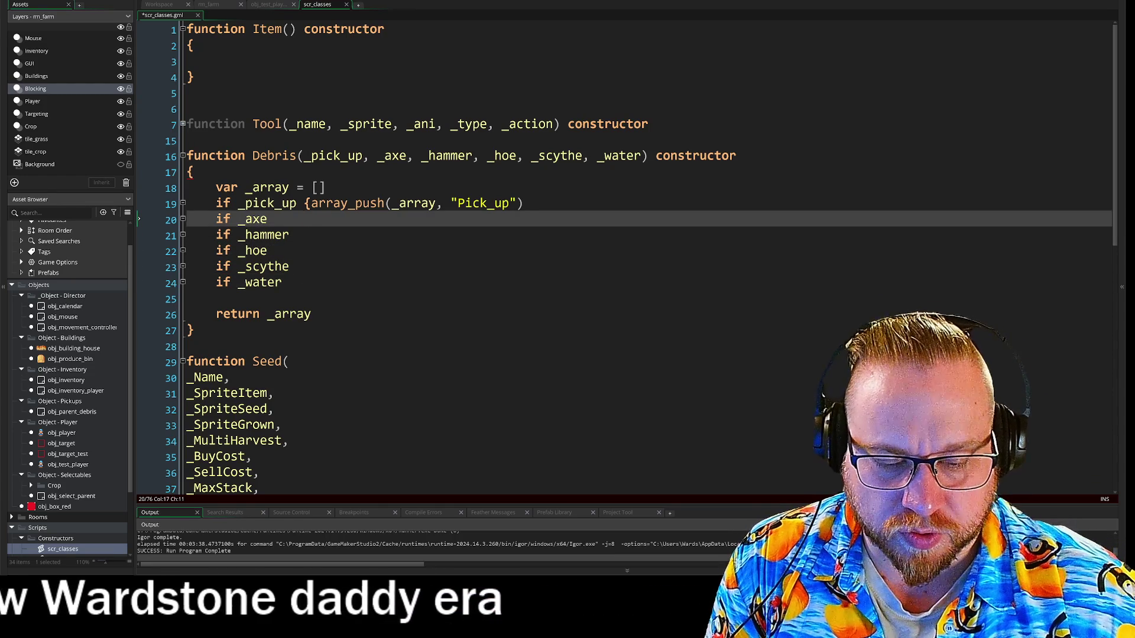
text({)
click(303, 234)
text({)
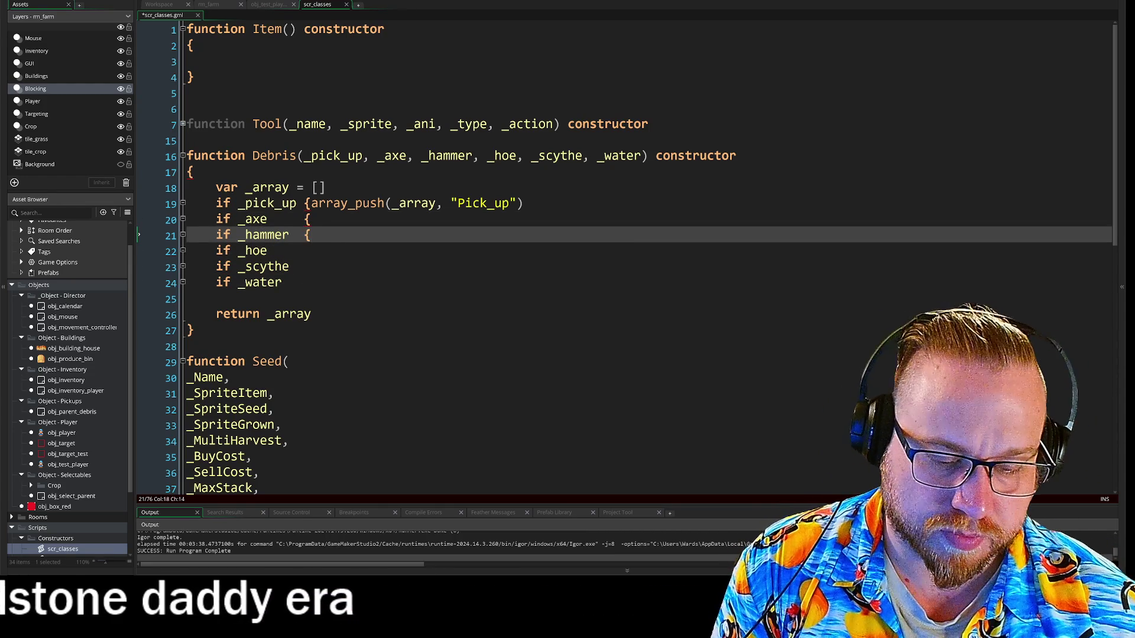
click(304, 251)
click(303, 267)
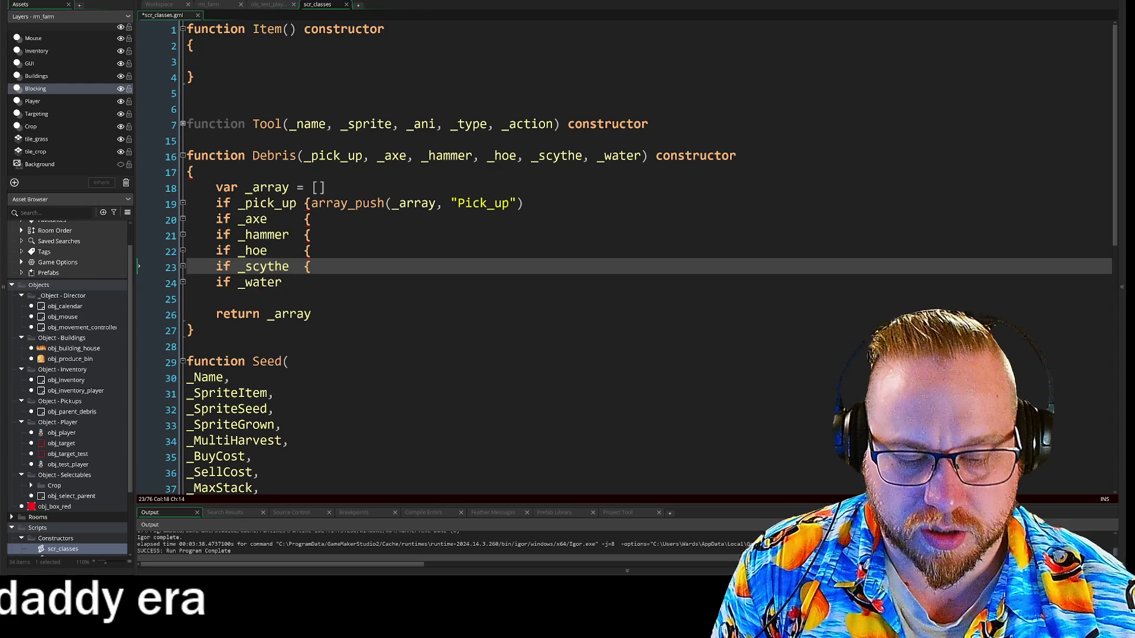
click(304, 283)
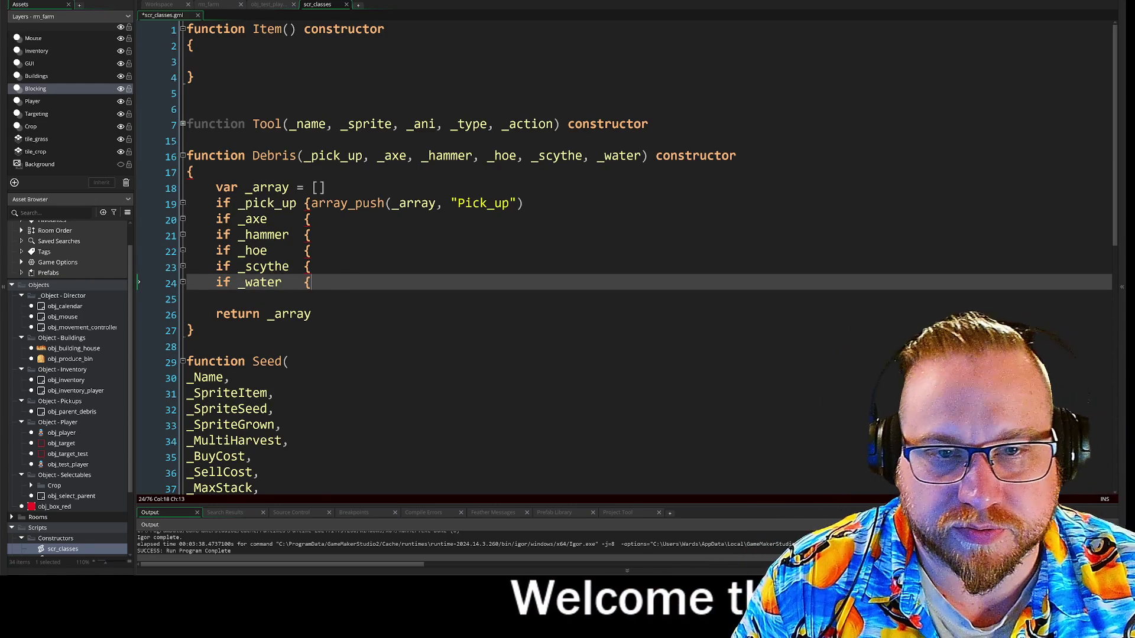
click(252, 156)
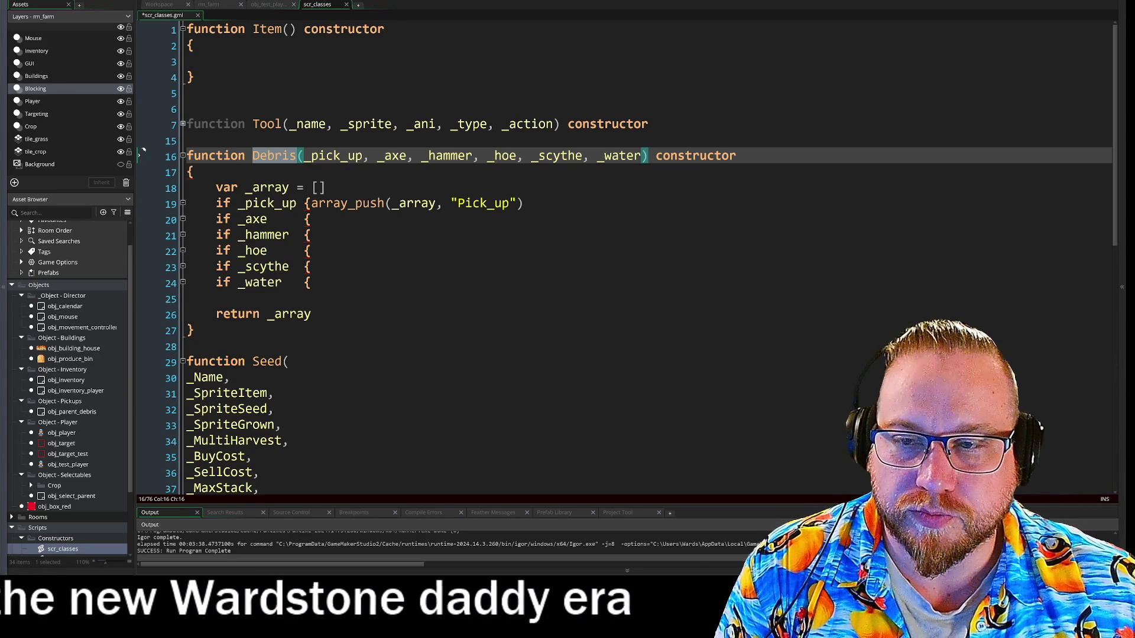
Step: Inspect the Debris parameter hint and body, then go to the end of the Pick_up line
click(274, 155)
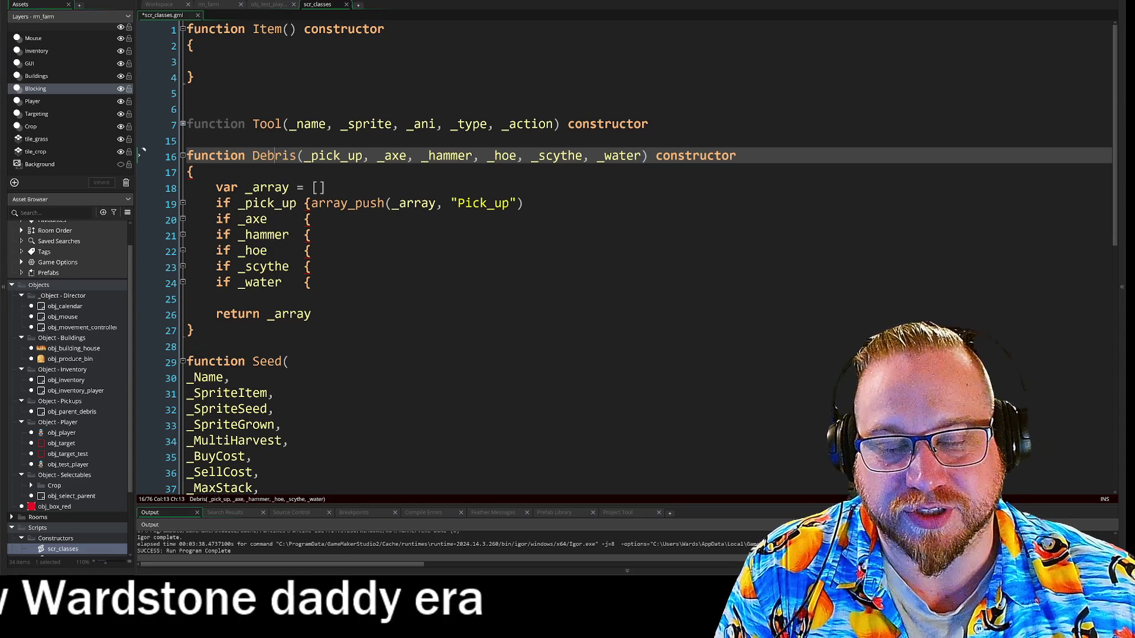
click(283, 156)
click(296, 162)
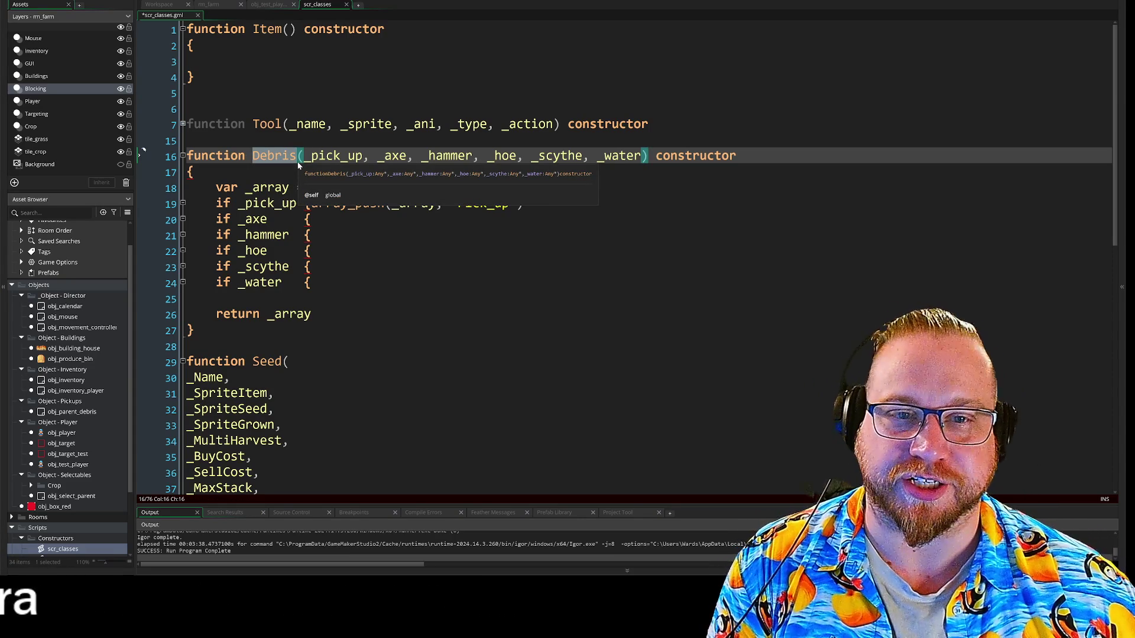
key(Up)
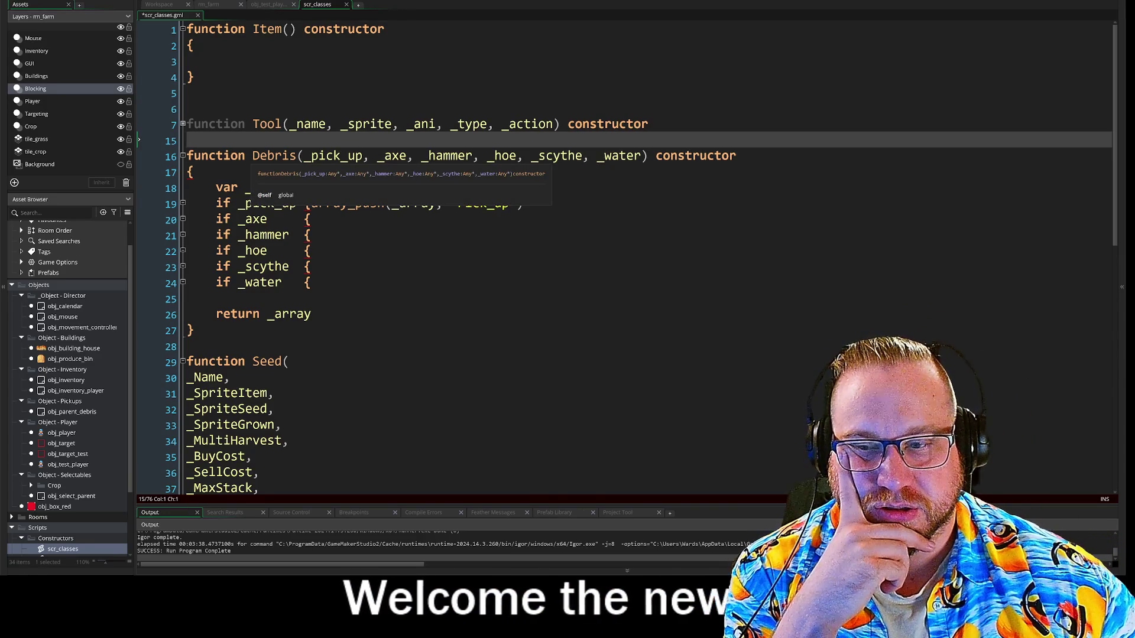
click(283, 157)
click(296, 162)
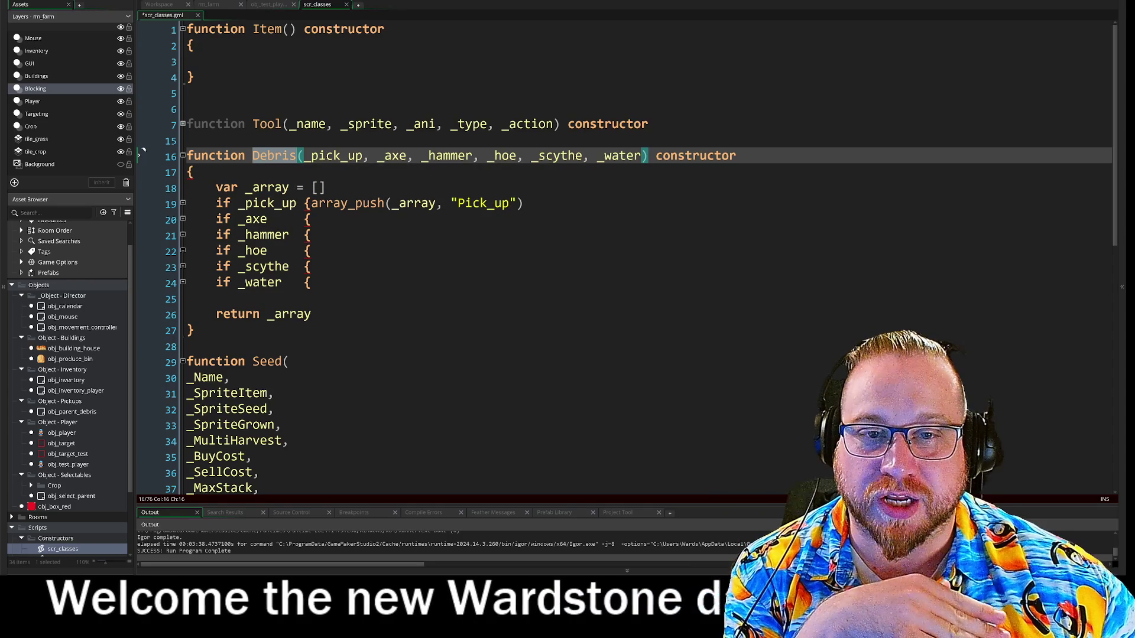
drag(215, 156, 736, 156)
click(737, 156)
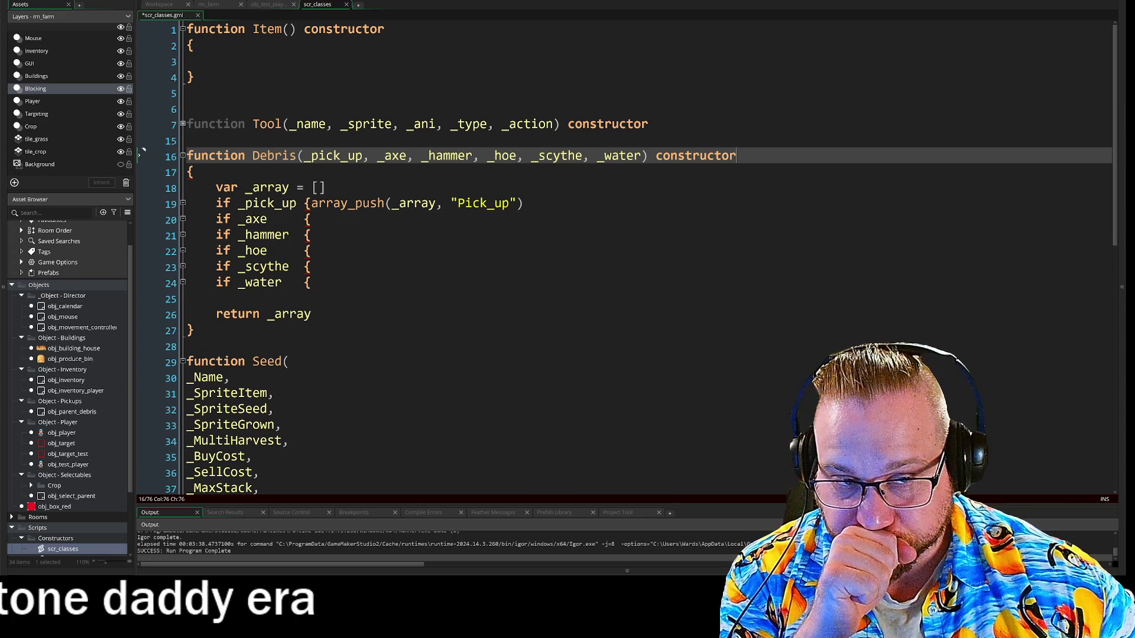
mouse_move(245, 187)
mouse_down()
mouse_move(289, 214)
mouse_move(289, 288)
mouse_up()
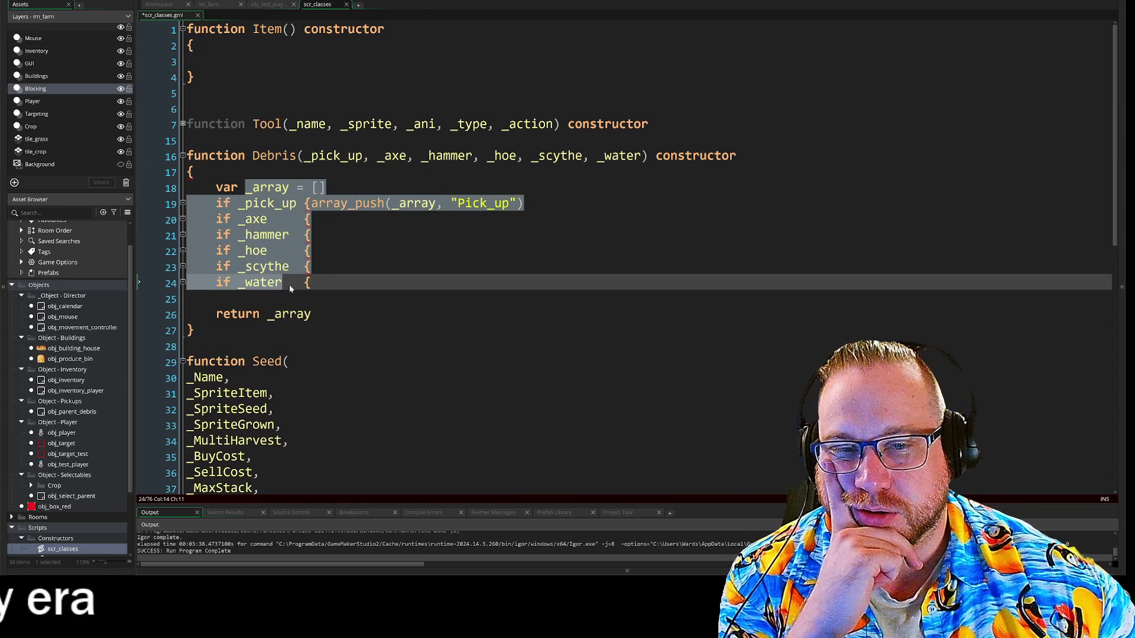
click(248, 221)
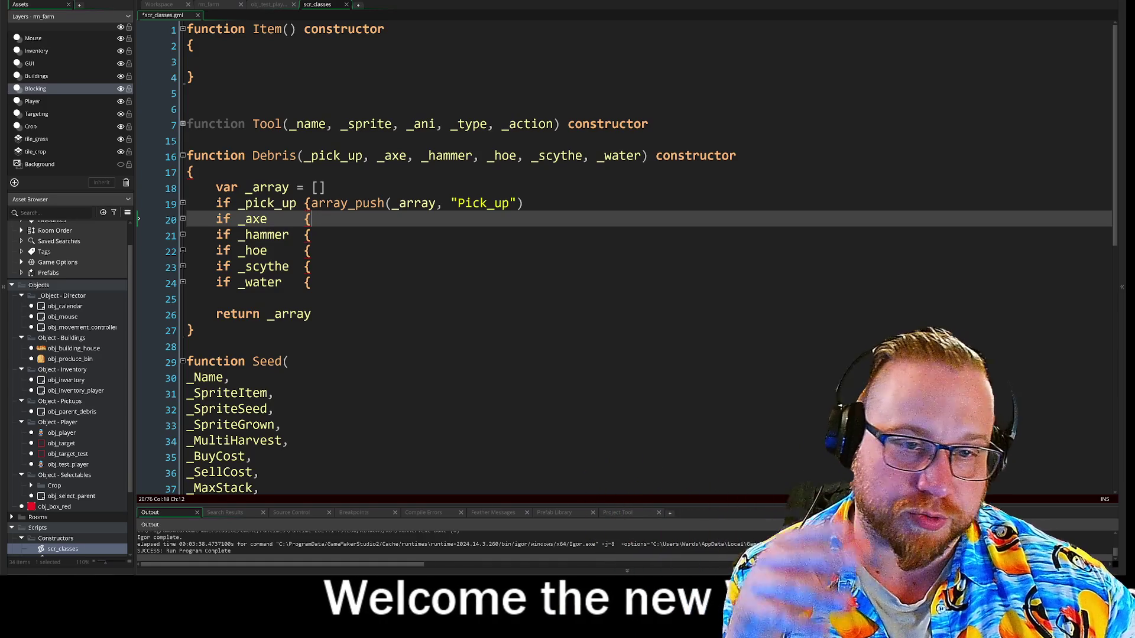
key(Up)
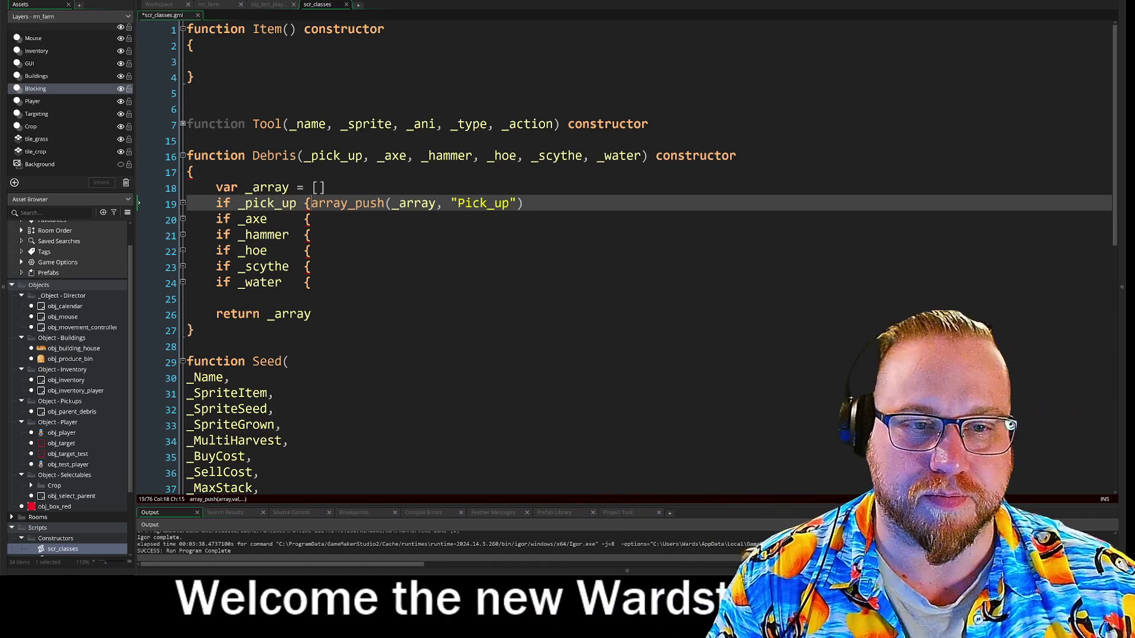
key(End)
Step: Close the Pick_up block and paste its array_push call into the five other checks
text(})
drag(312, 202, 524, 203)
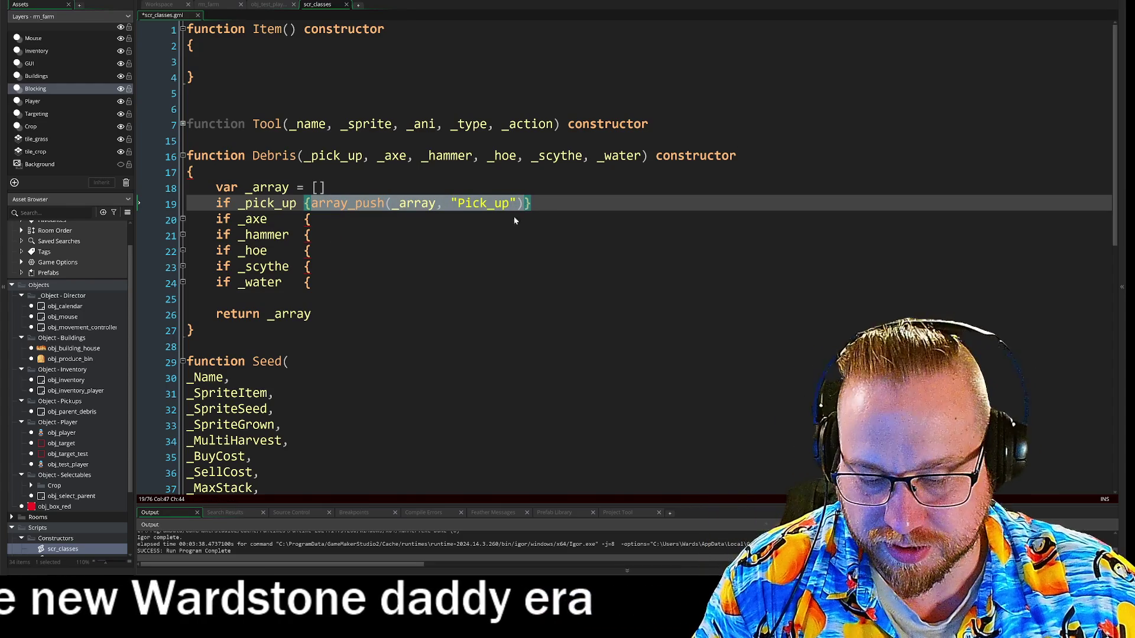
key(ctrl+c)
key(Down)
key(ctrl+v)
key(Down)
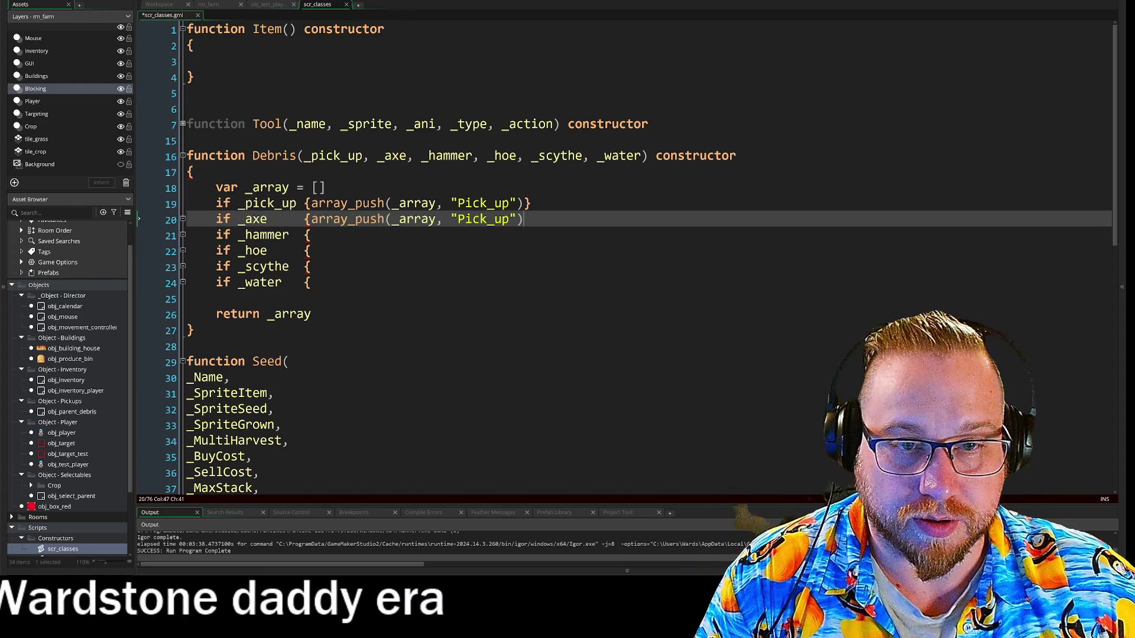
key(ctrl+v)
key(Down)
key(ctrl+v)
key(Down)
key(ctrl+v)
key(Down)
key(ctrl+v)
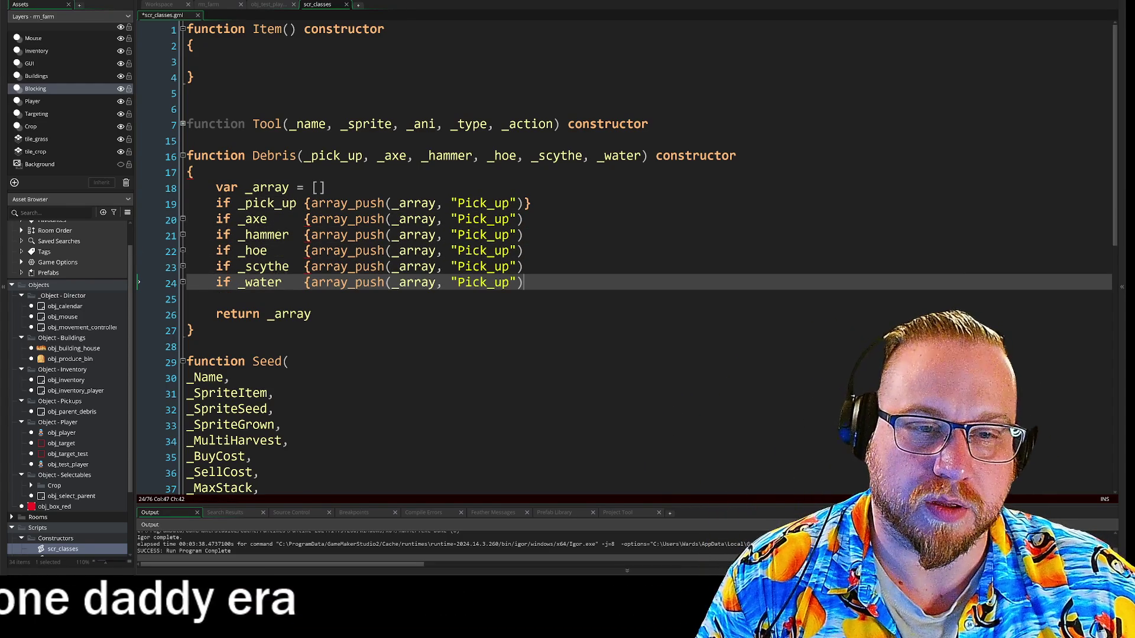
Step: Replace the pasted 'Pick_up' labels with Axe, Hammer, Hoe, Scythe and Water
click(245, 220)
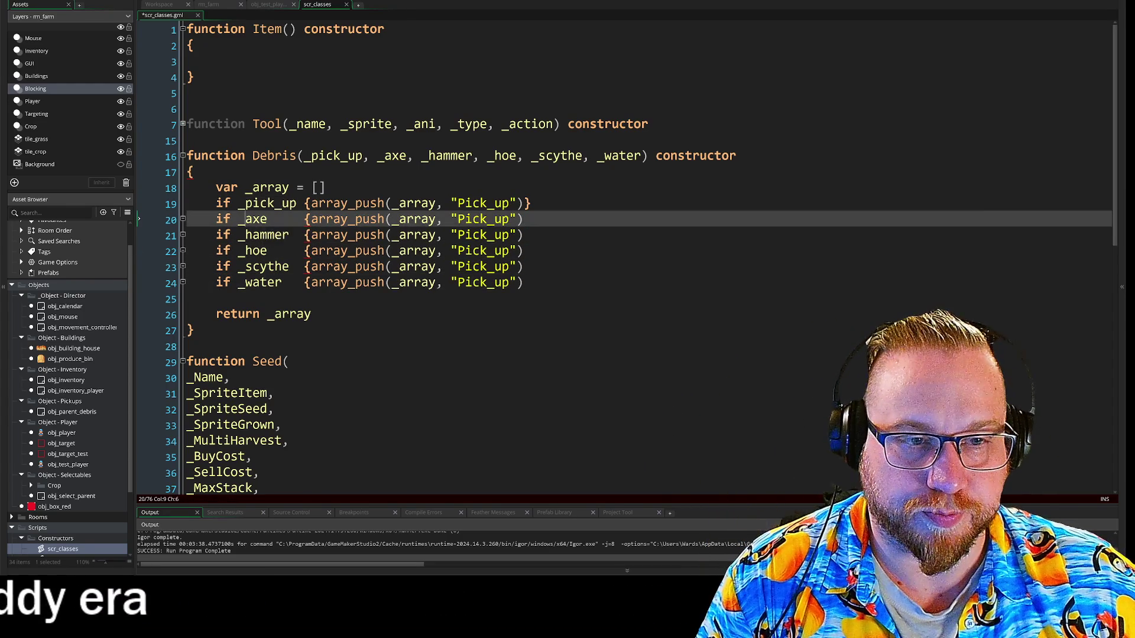
double_click(481, 219)
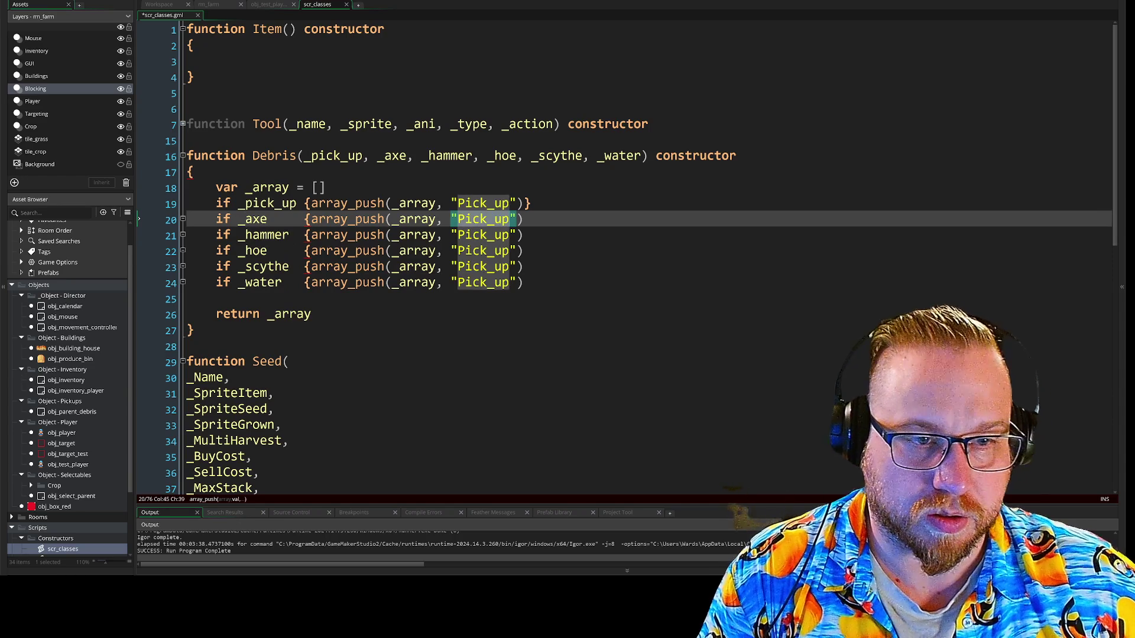
text(Axe)
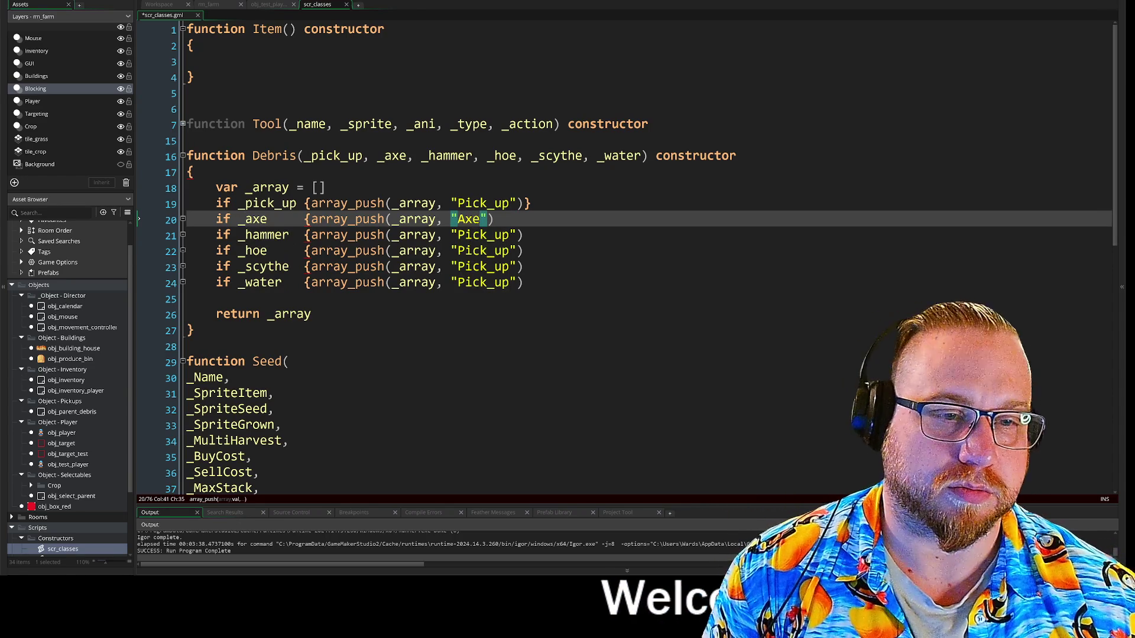
double_click(481, 235)
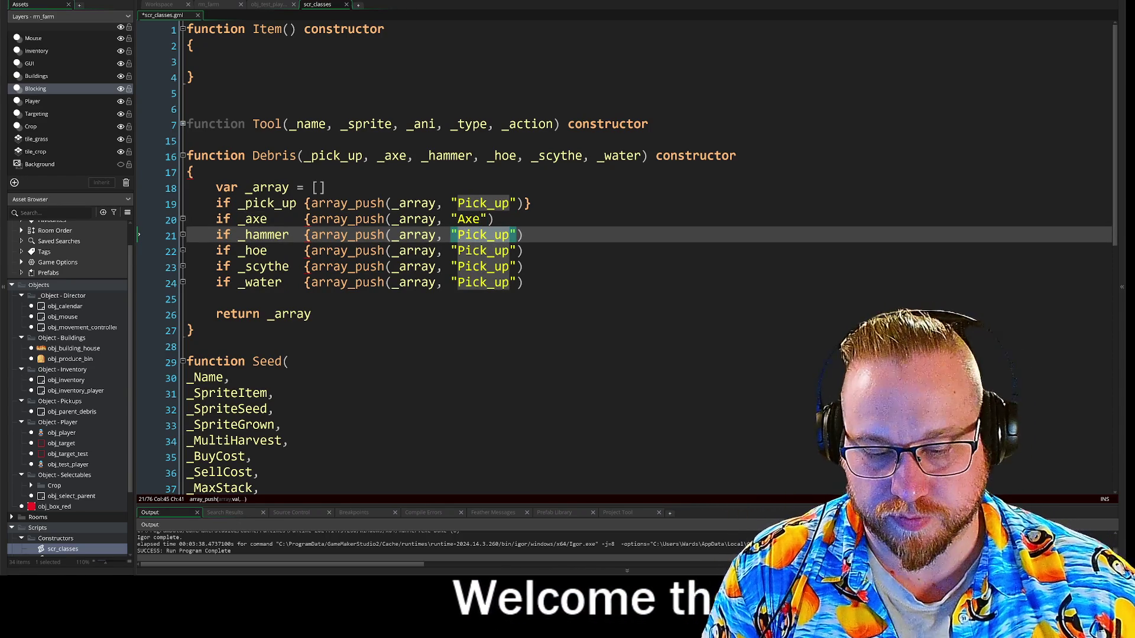
text(Hammer)
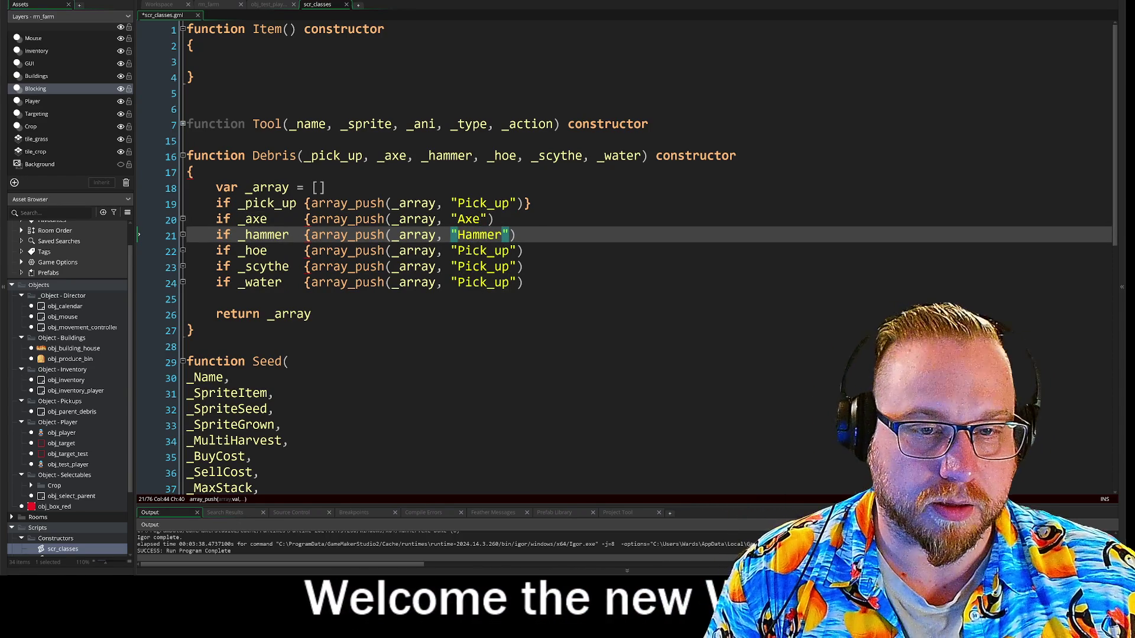
double_click(481, 251)
text(Hoe)
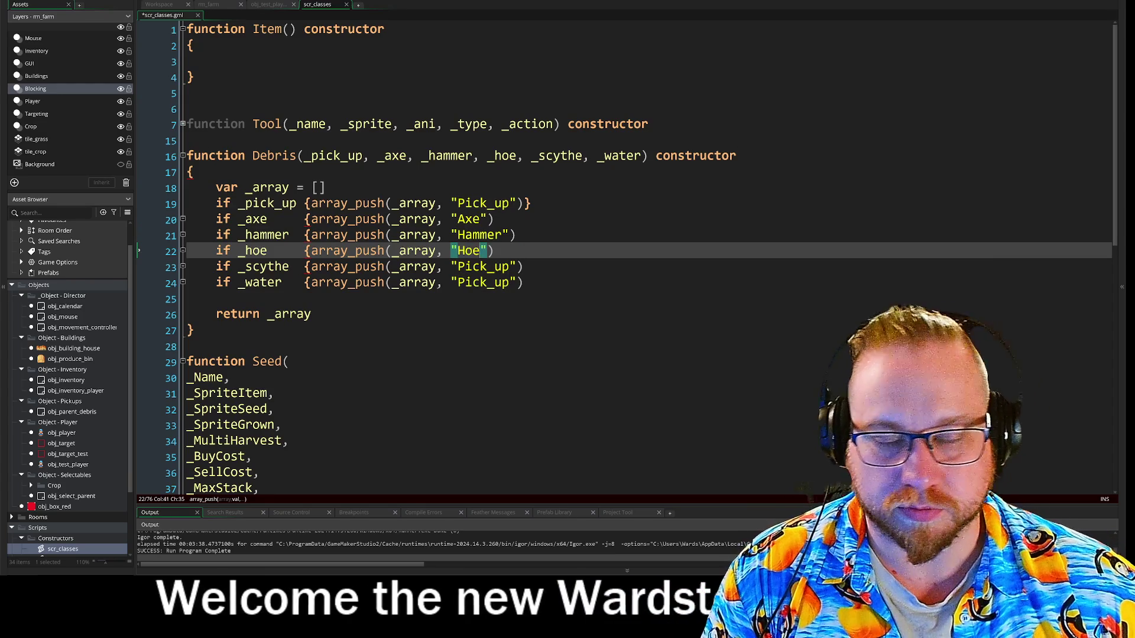
double_click(482, 267)
text(Scythe)
double_click(482, 282)
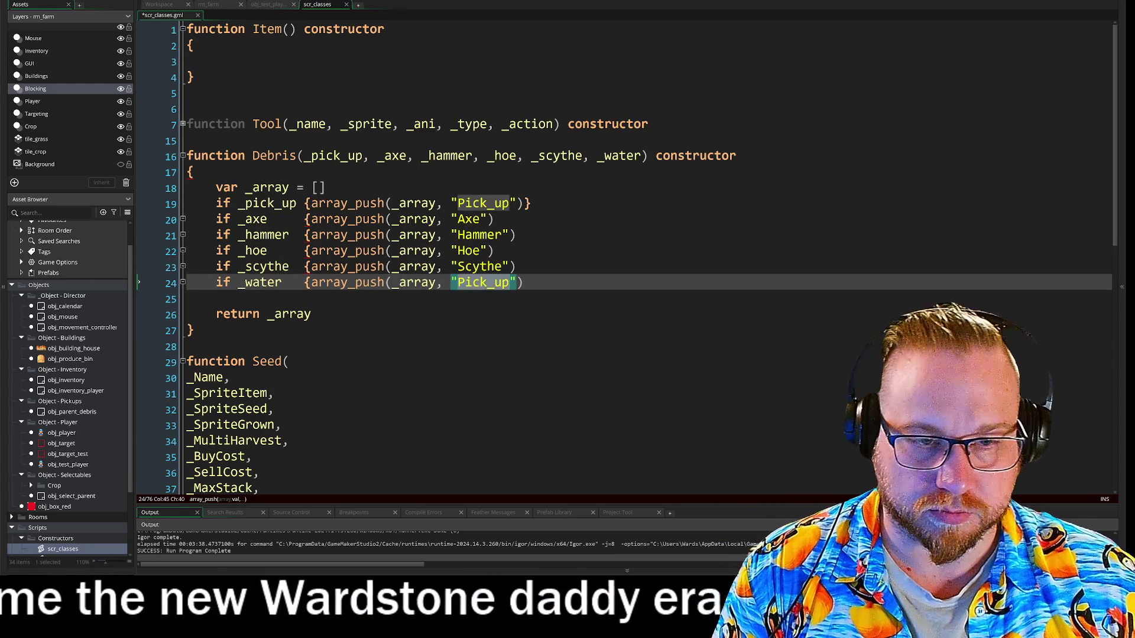
text(Water)
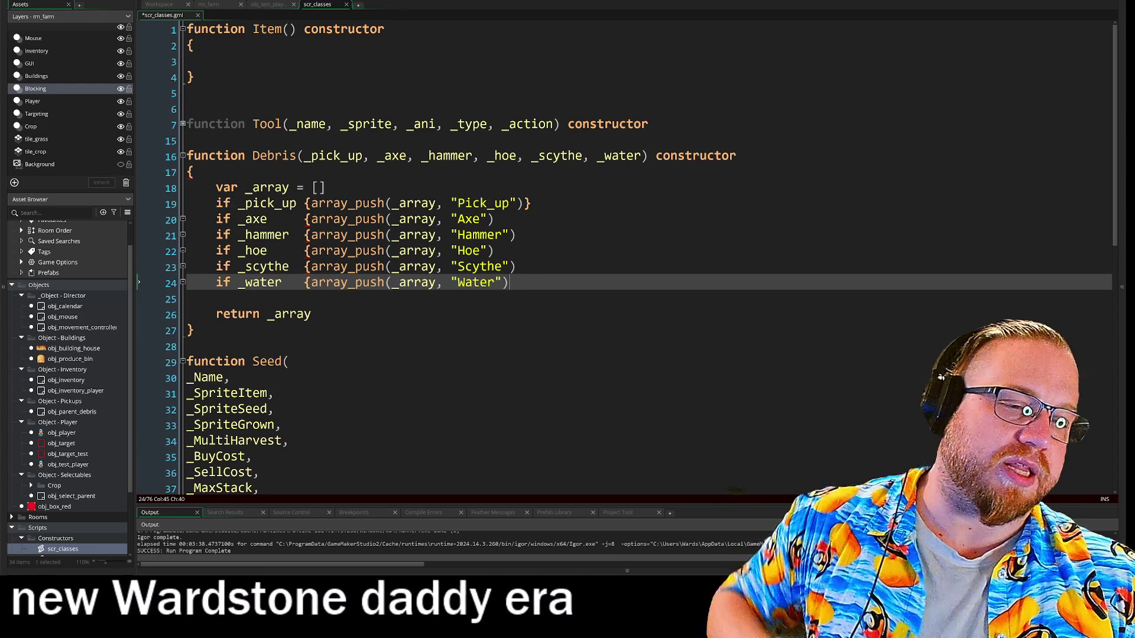
click(494, 219)
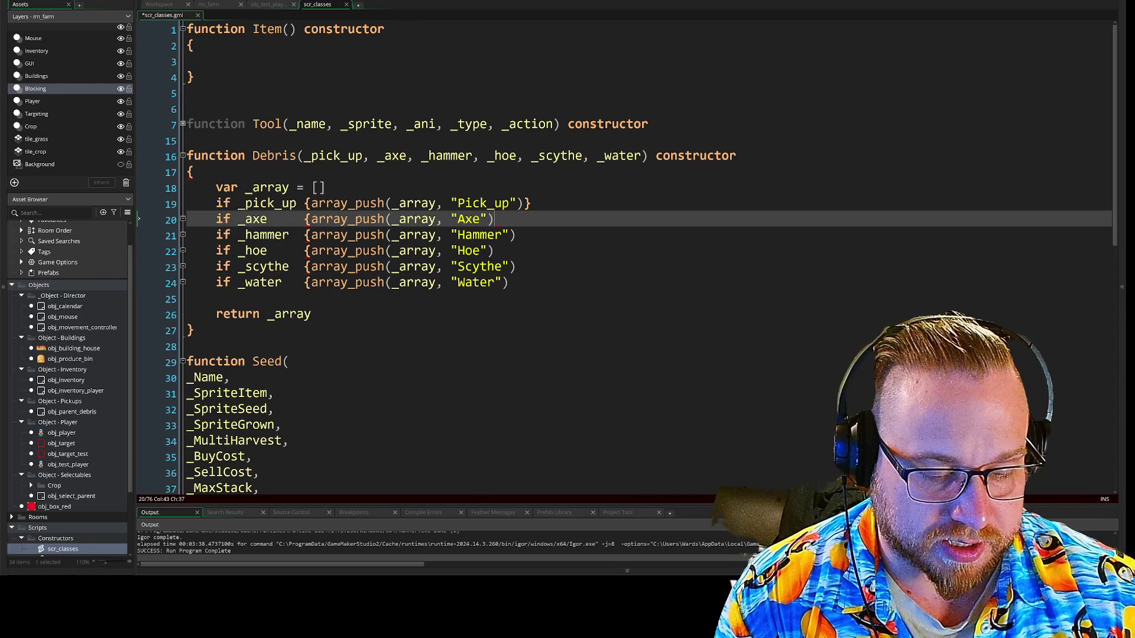
Step: Add closing braces to the hammer, hoe, scythe and water checks
click(516, 235)
text(})
click(493, 251)
text(})
click(516, 267)
text(})
click(508, 283)
text(})
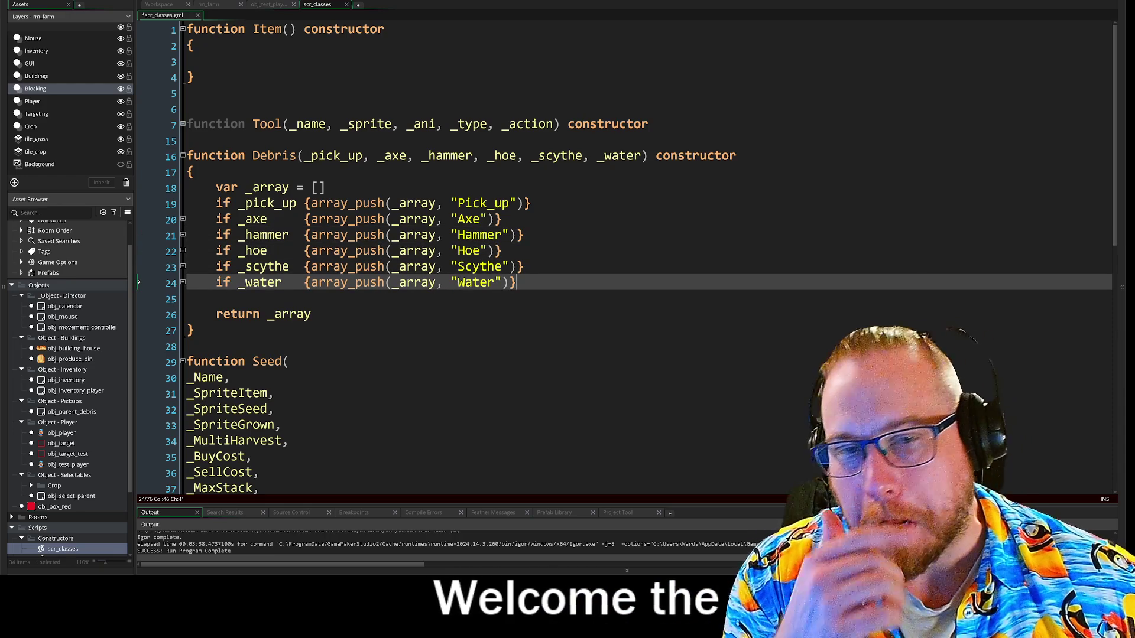
Step: End the _array declaration and each check line with a semicolon
click(326, 188)
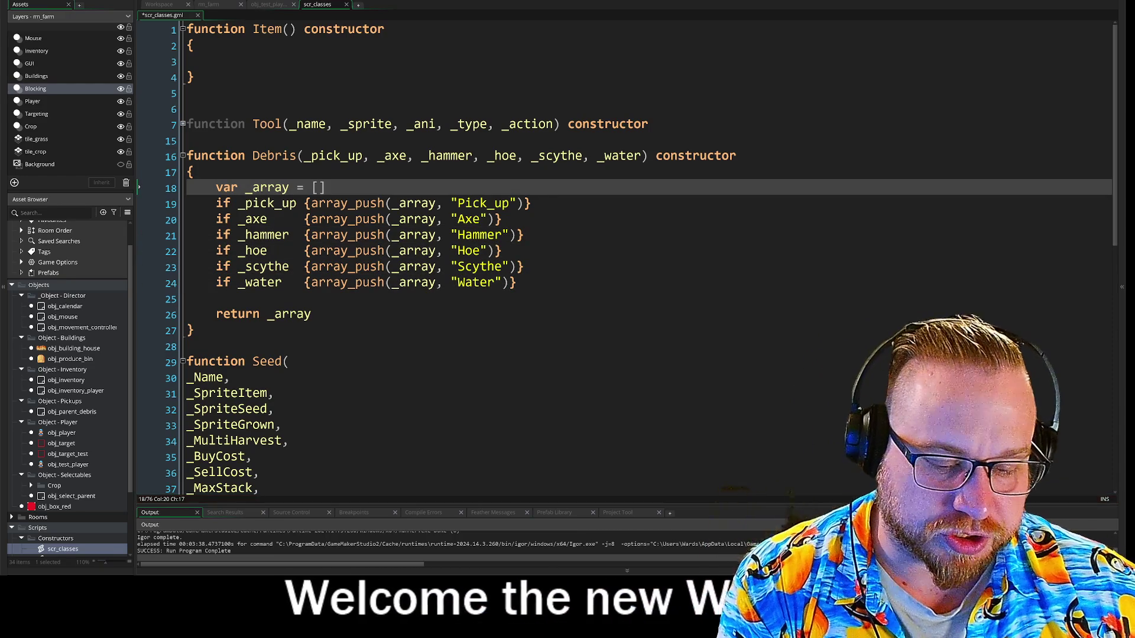
text(;)
click(531, 204)
text(;)
click(501, 219)
text(;)
click(524, 235)
text(;)
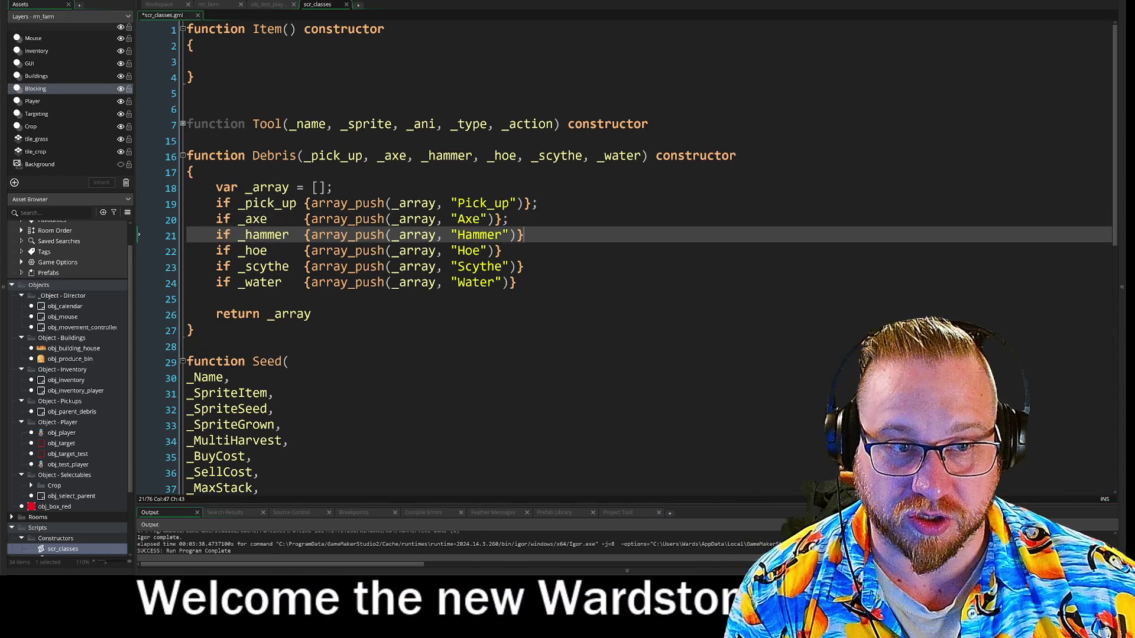
click(524, 267)
text(;)
click(517, 283)
text(;)
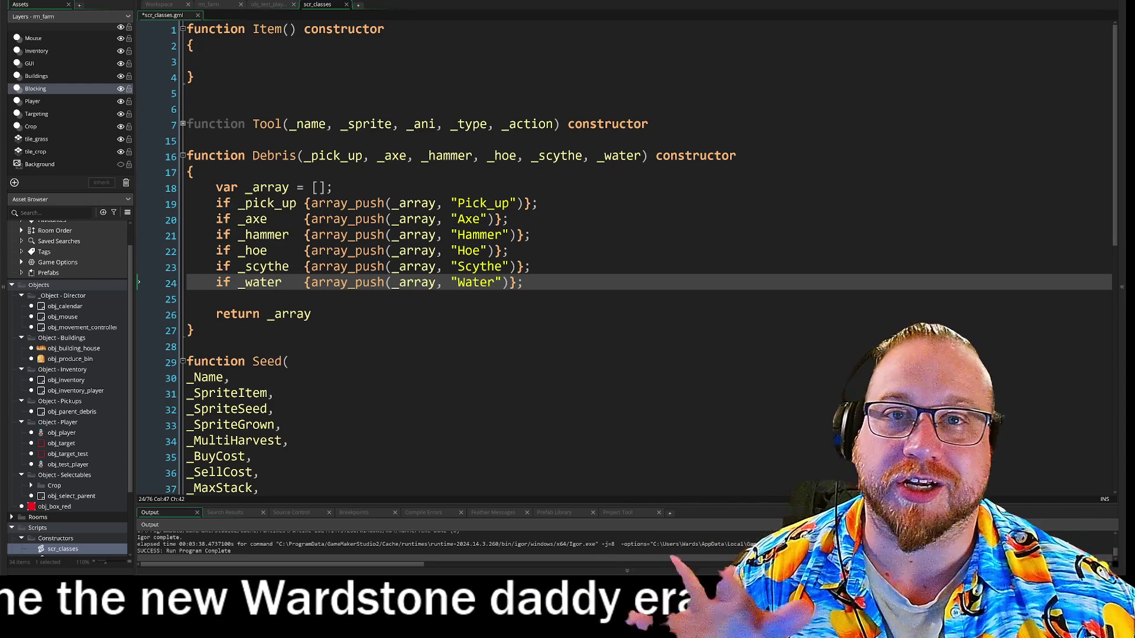
click(216, 298)
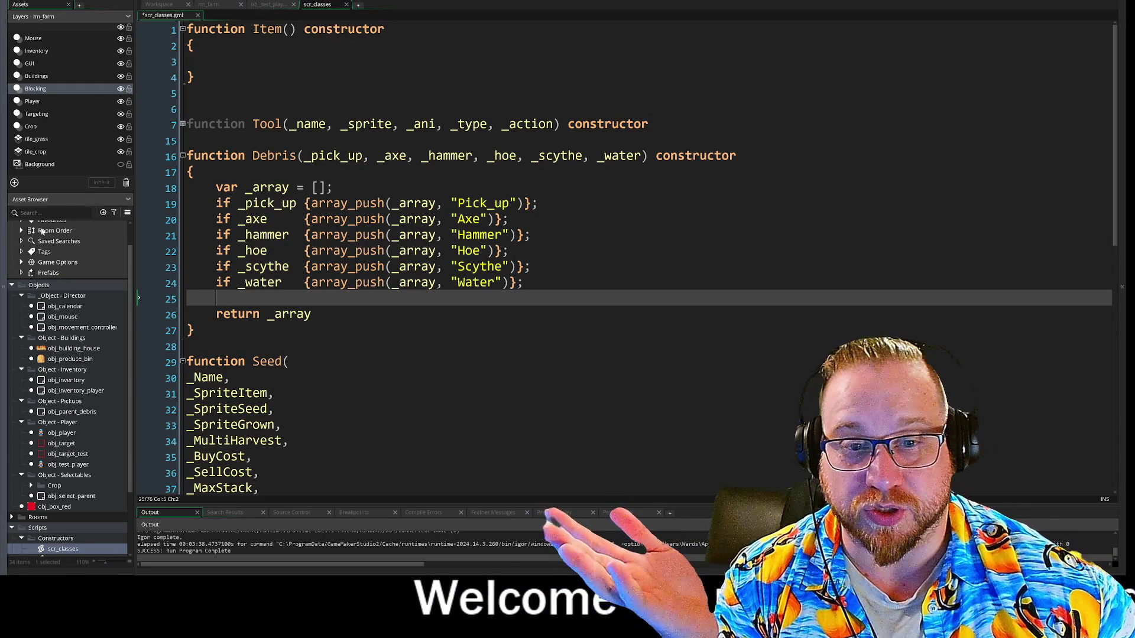
click(530, 267)
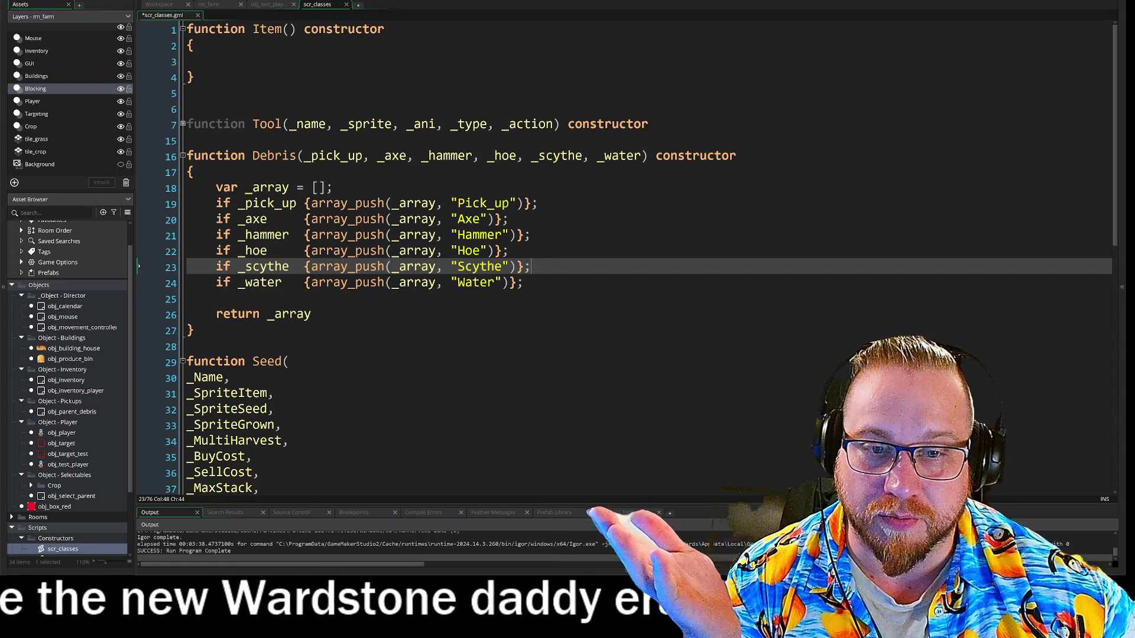
click(524, 283)
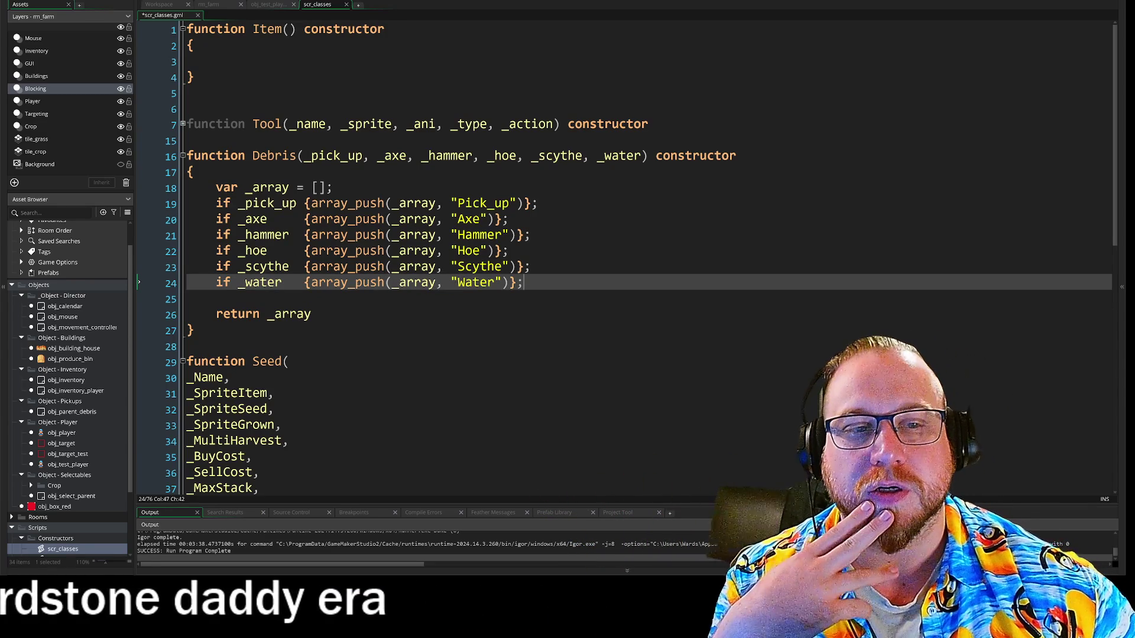
Step: Fold the Debris constructor into one line and save scr_classes.gml
mouse_move(187, 156)
mouse_down()
mouse_move(523, 282)
mouse_move(194, 330)
mouse_up()
click(194, 330)
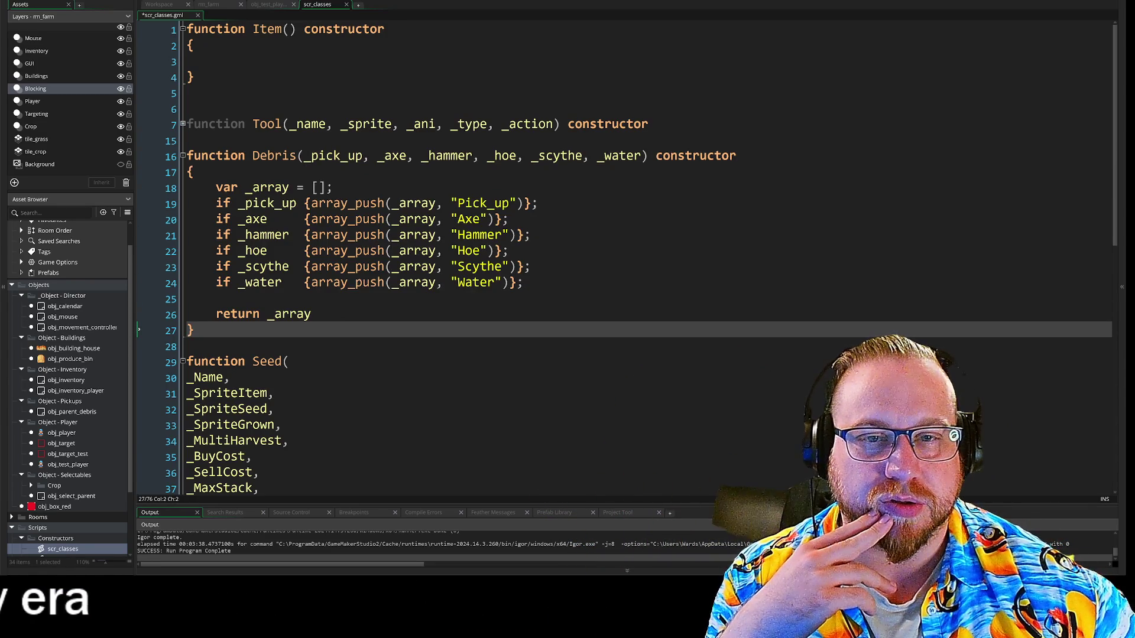
click(182, 156)
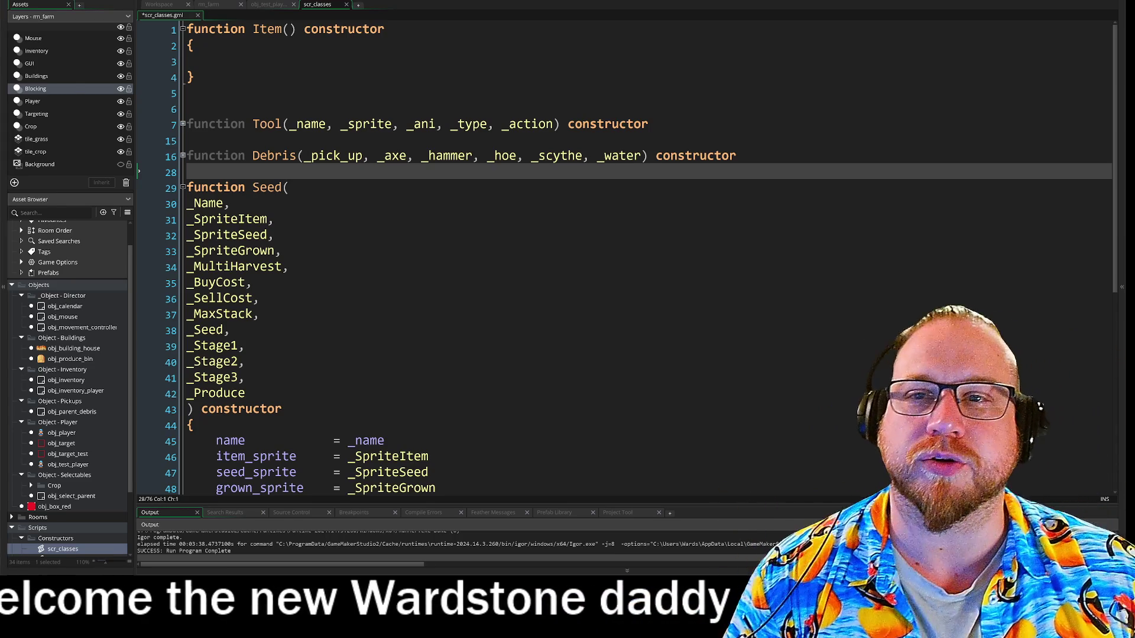
key(ctrl+s)
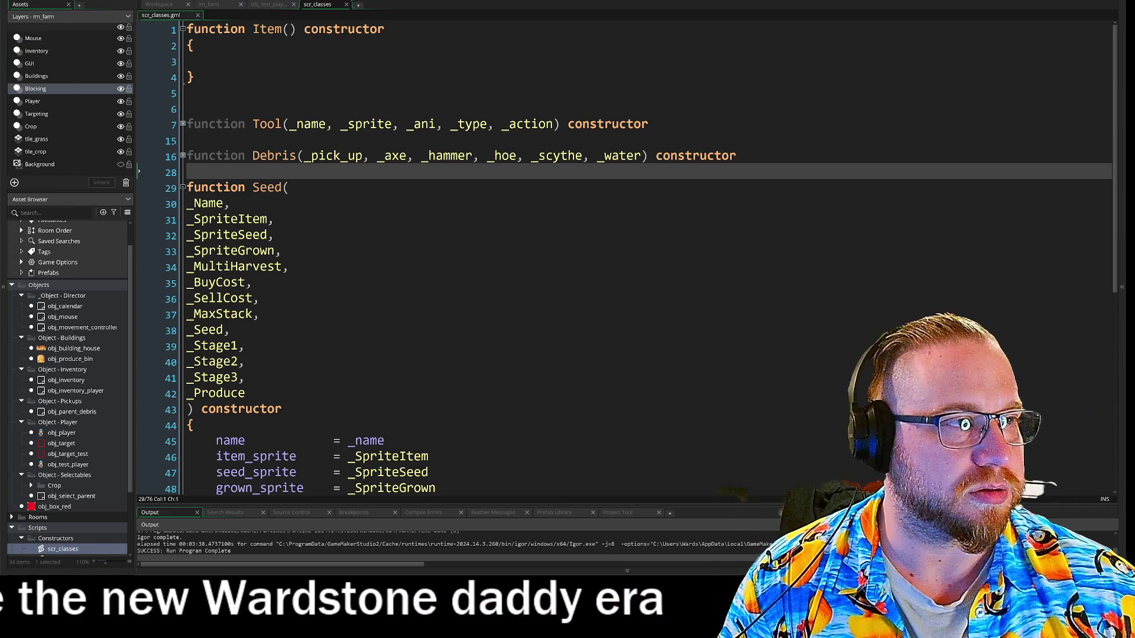